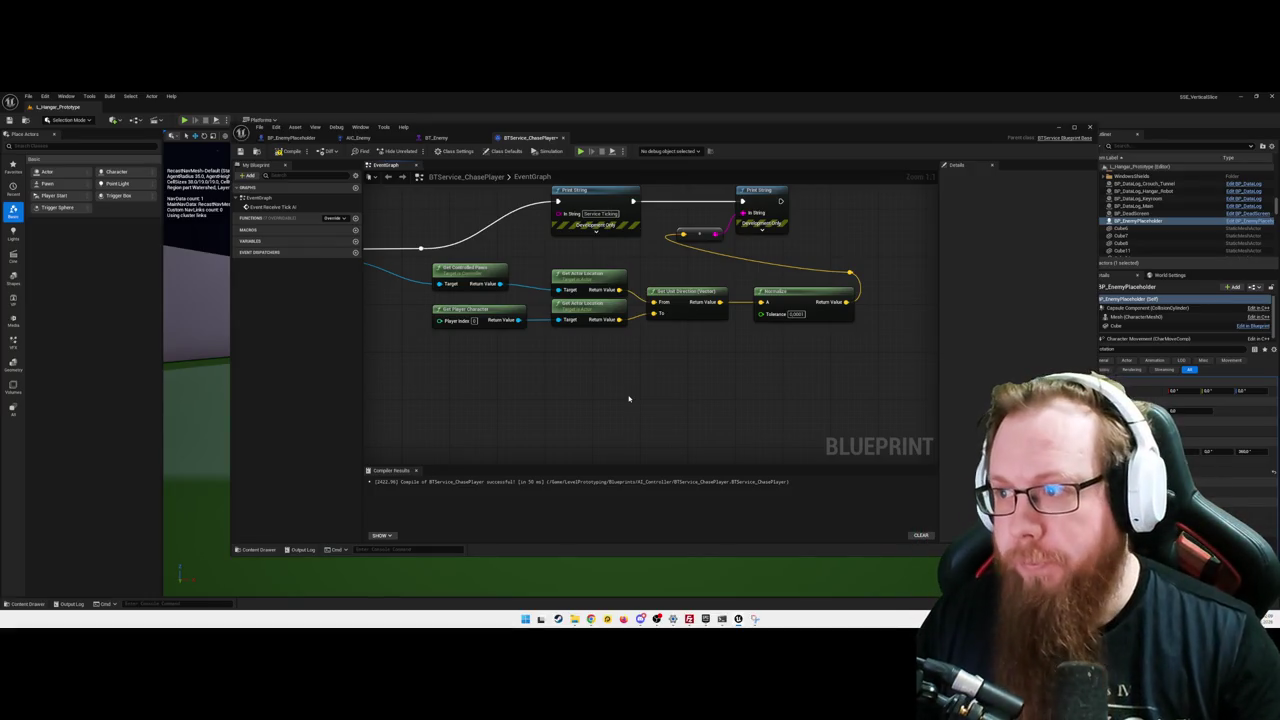
- Add a vector + (Add) node to the BTService_ChasePlayer graph
left_click_drag(701, 391, 691, 397)
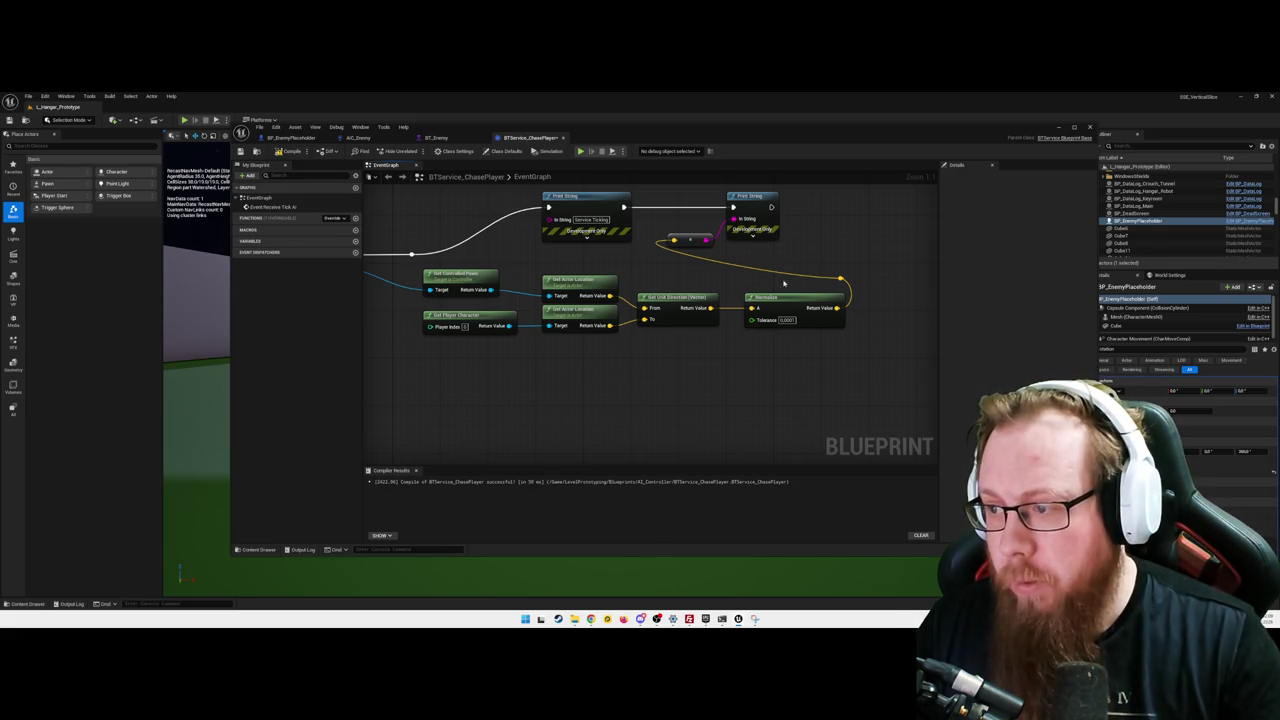
left_click_drag(799, 377, 786, 364)
right_click(751, 368)
type("+")
left_click(777, 394)
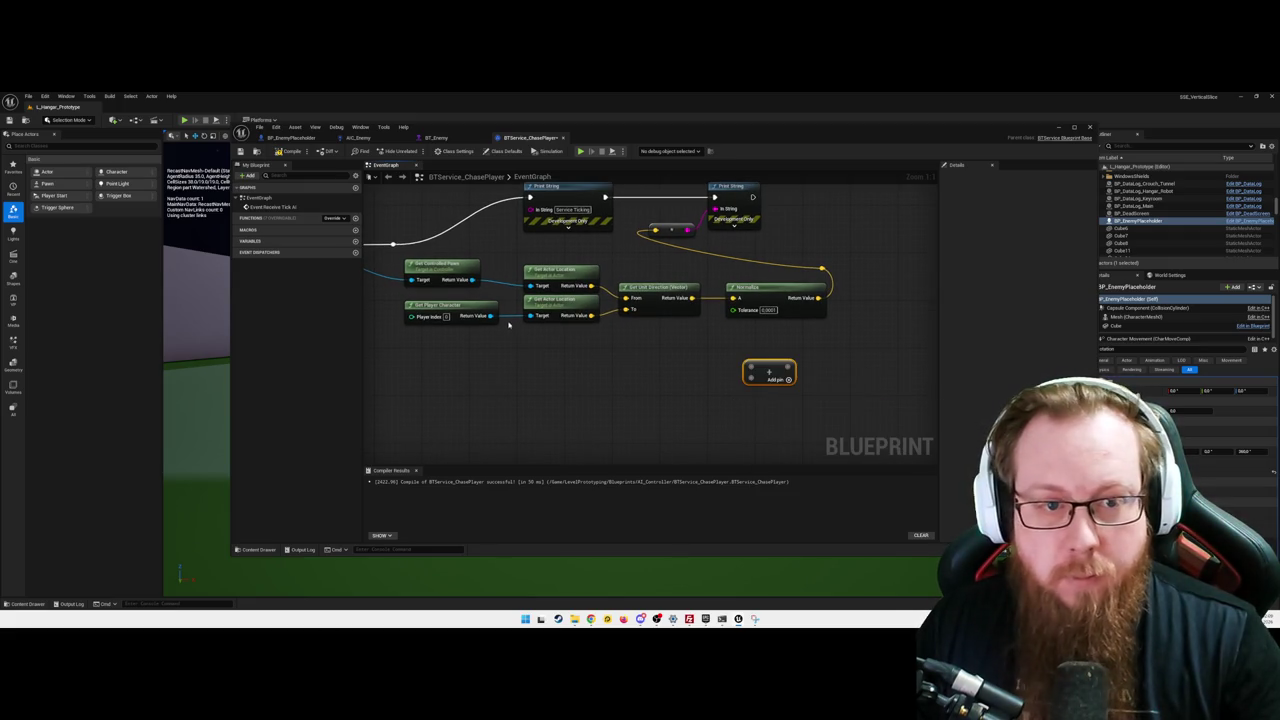
- Wire Get Actor Location and Normalize into the Add node, with a reroute knot below the other nodes
left_click_drag(592, 286, 754, 378)
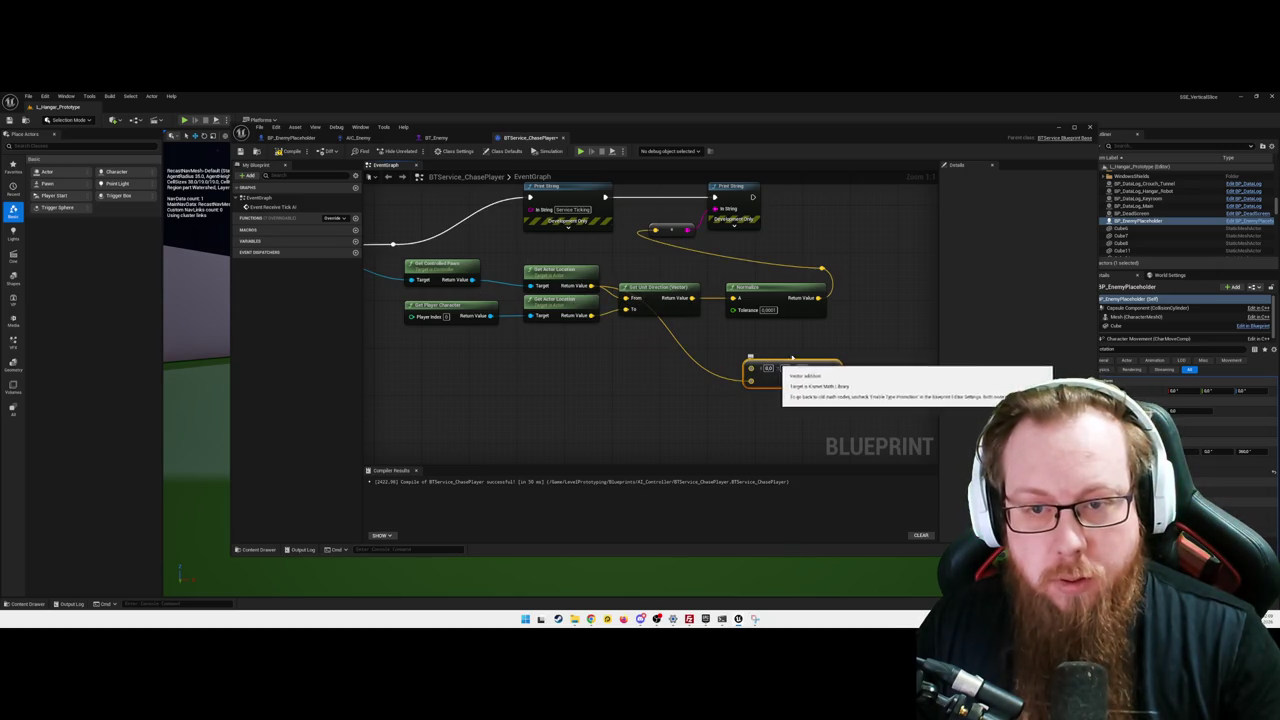
mouse_move(819, 297)
left_mouse_down()
mouse_move(752, 368)
mouse_move(888, 361)
left_mouse_up()
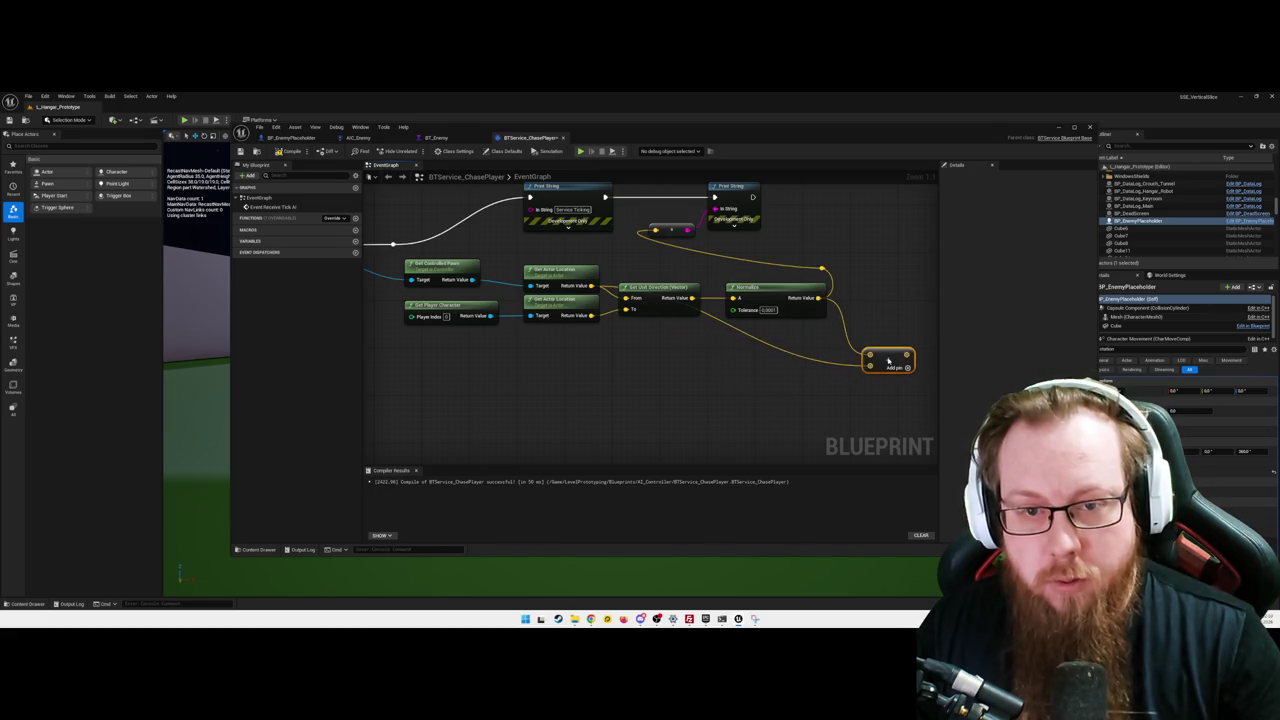
double_click(614, 288)
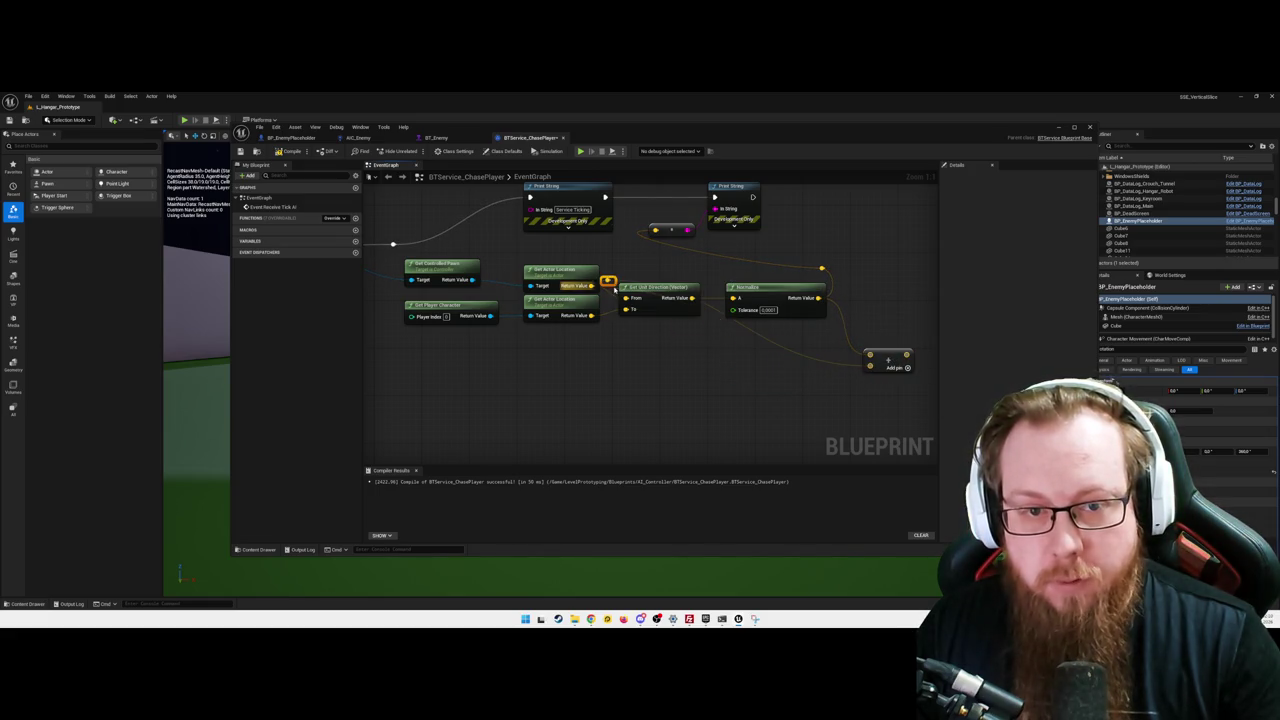
mouse_move(610, 281)
left_mouse_down()
mouse_move(617, 363)
mouse_move(632, 370)
left_mouse_up()
mouse_move(703, 387)
left_mouse_down()
mouse_move(663, 389)
mouse_move(700, 381)
mouse_move(711, 394)
mouse_move(700, 404)
left_mouse_up()
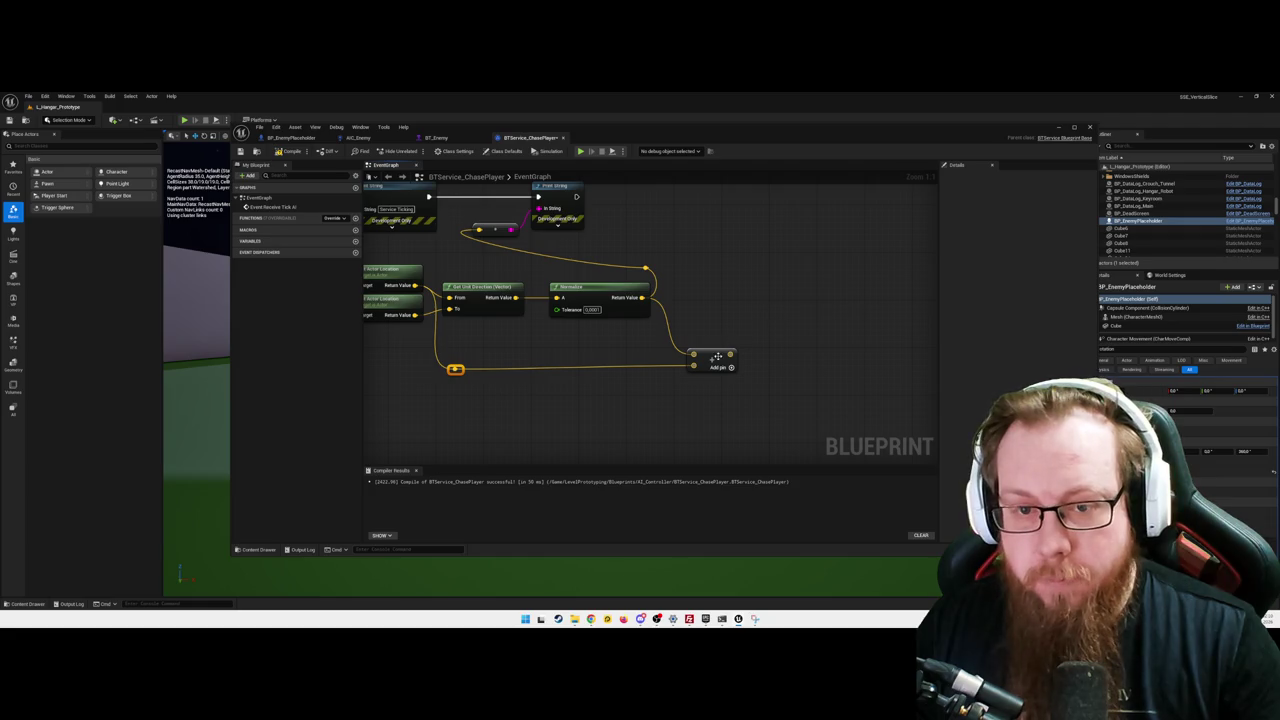
right_click(747, 308)
- Add a Set Actor Location node pulled from the reroute wire
type("set actor")
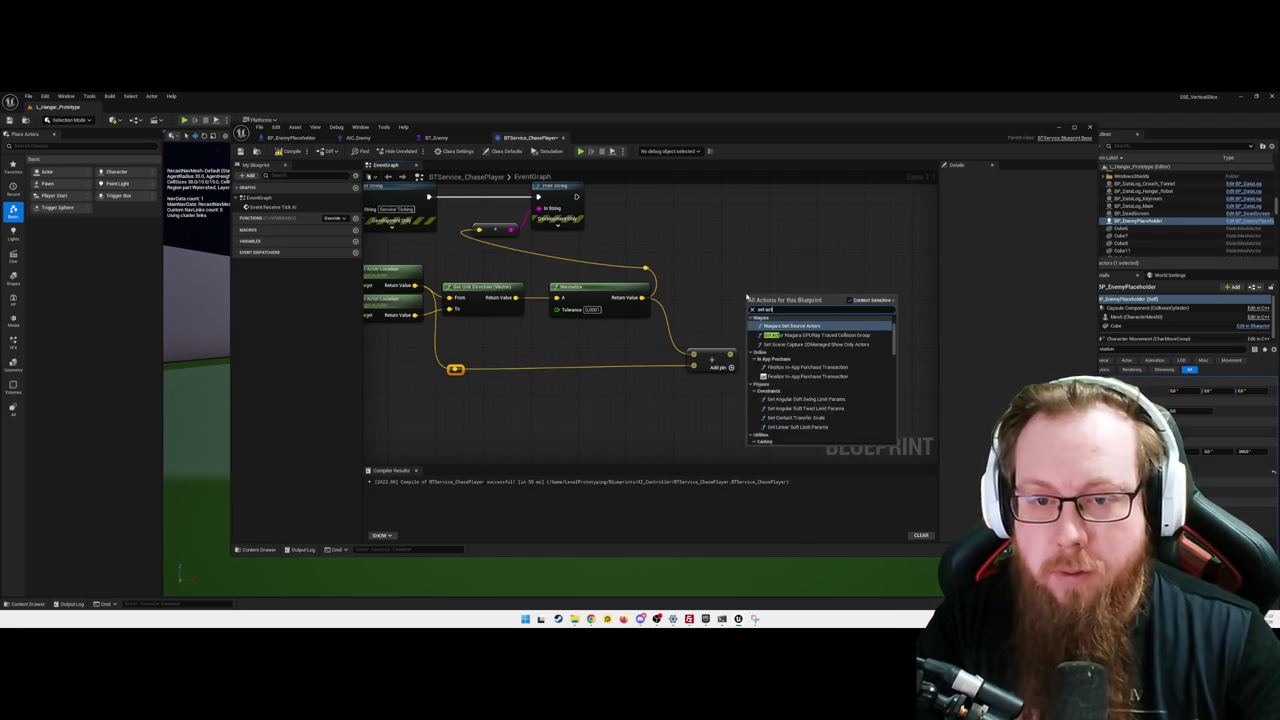
type(" loc")
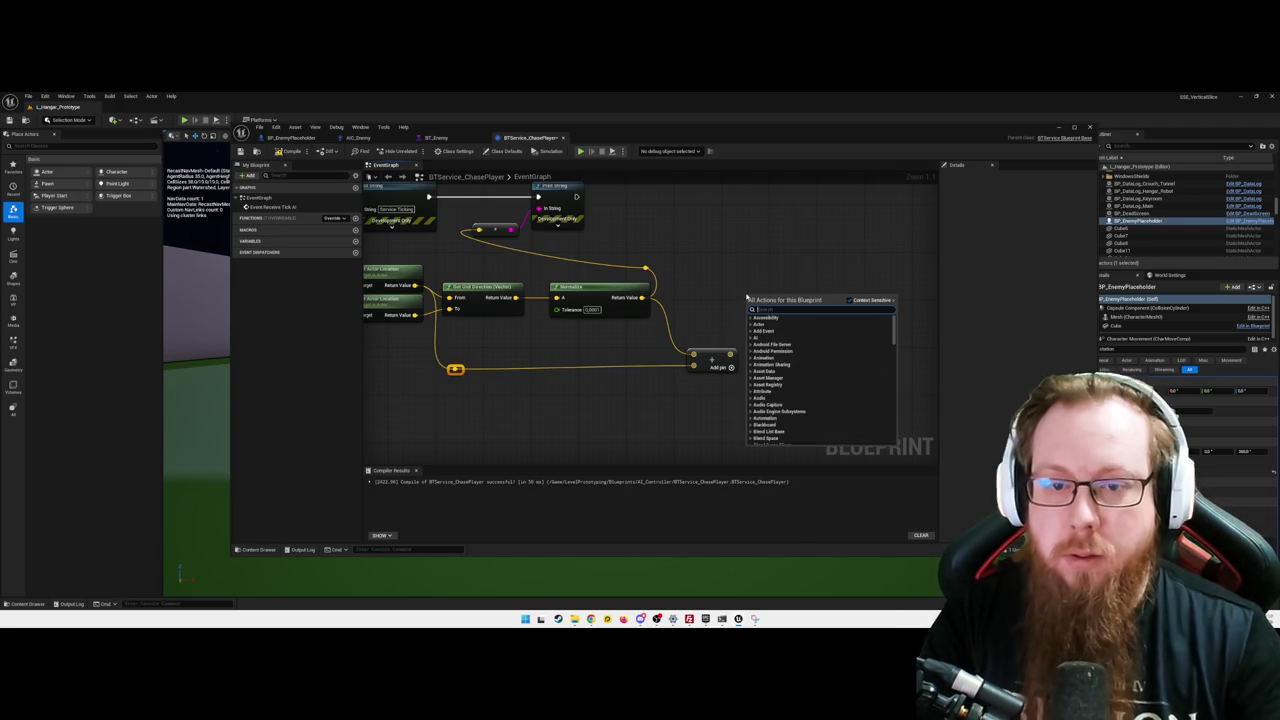
left_click(617, 347)
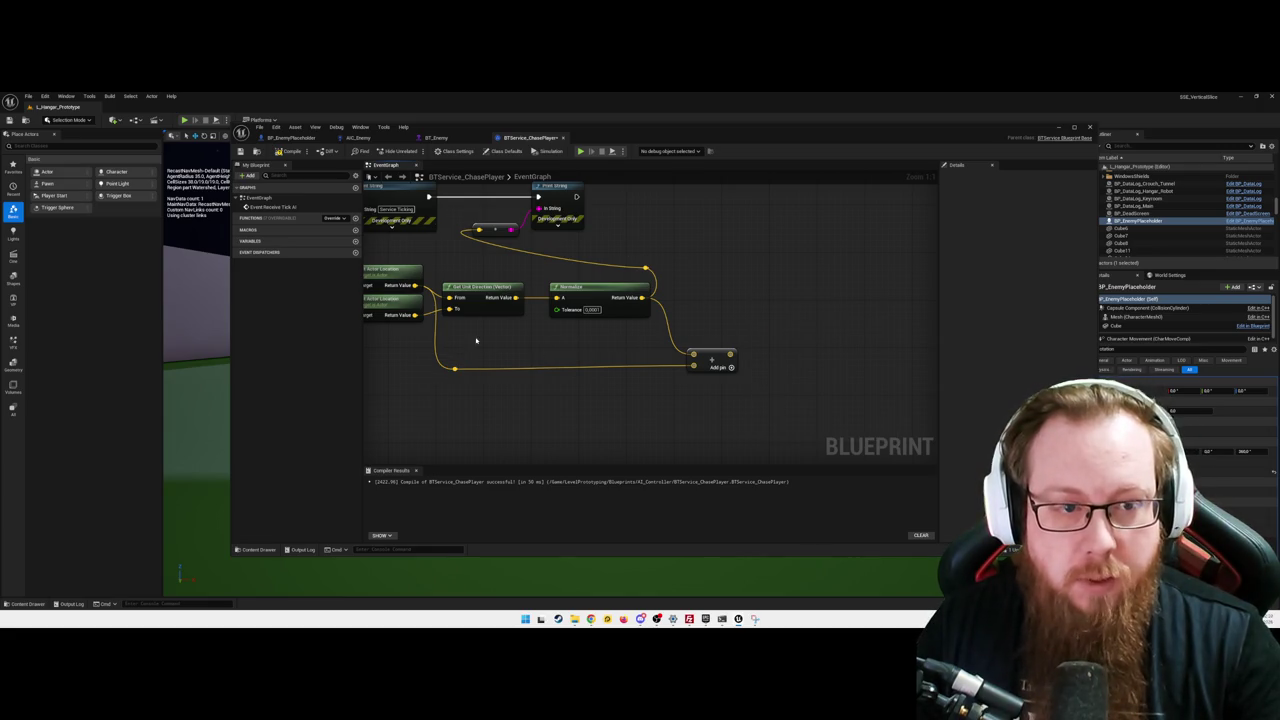
left_click_drag(455, 368, 467, 265)
type("set")
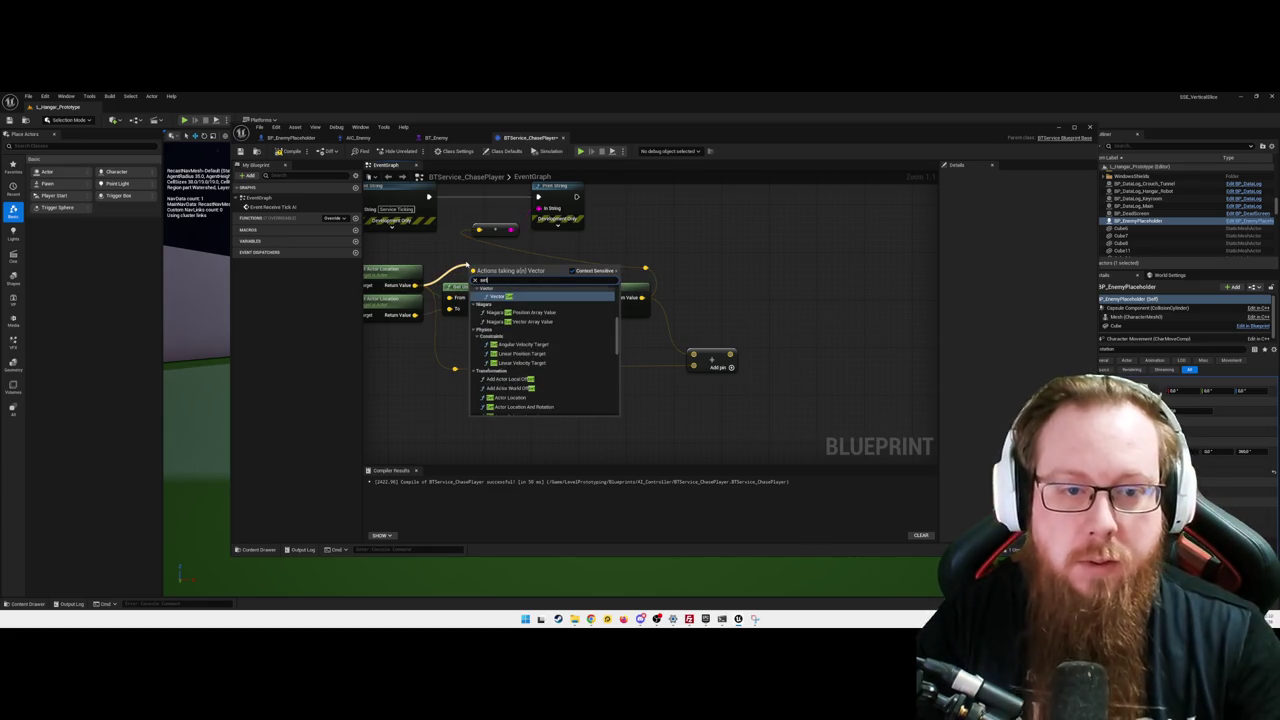
type(" acto")
key("BackSpace")
key("BackSpace")
type("tor locatio")
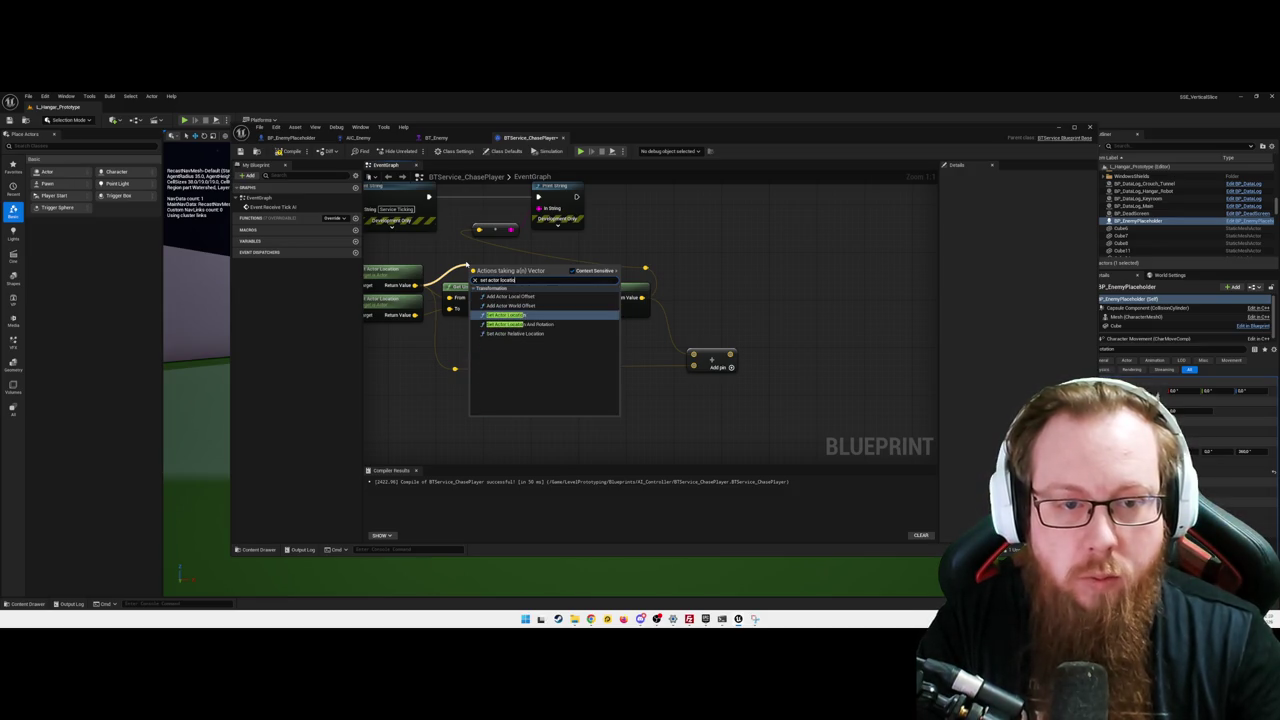
left_click(505, 315)
- Connect the summed vector to New Location and enable Sweep on Set Actor Location
left_click_drag(490, 272, 775, 242)
left_click(715, 282, "alt")
left_click_drag(730, 354, 759, 281)
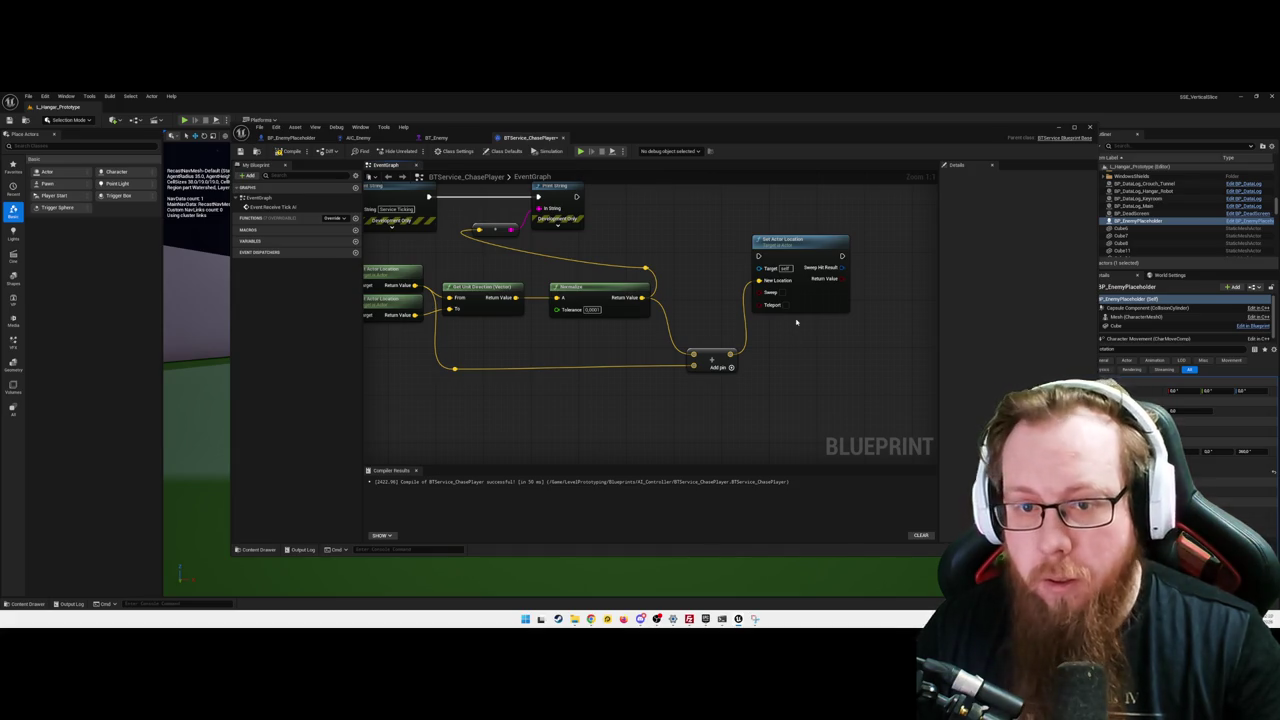
left_click(780, 293)
mouse_move(640, 234)
left_mouse_down()
mouse_move(799, 285)
mouse_move(722, 282)
left_mouse_up()
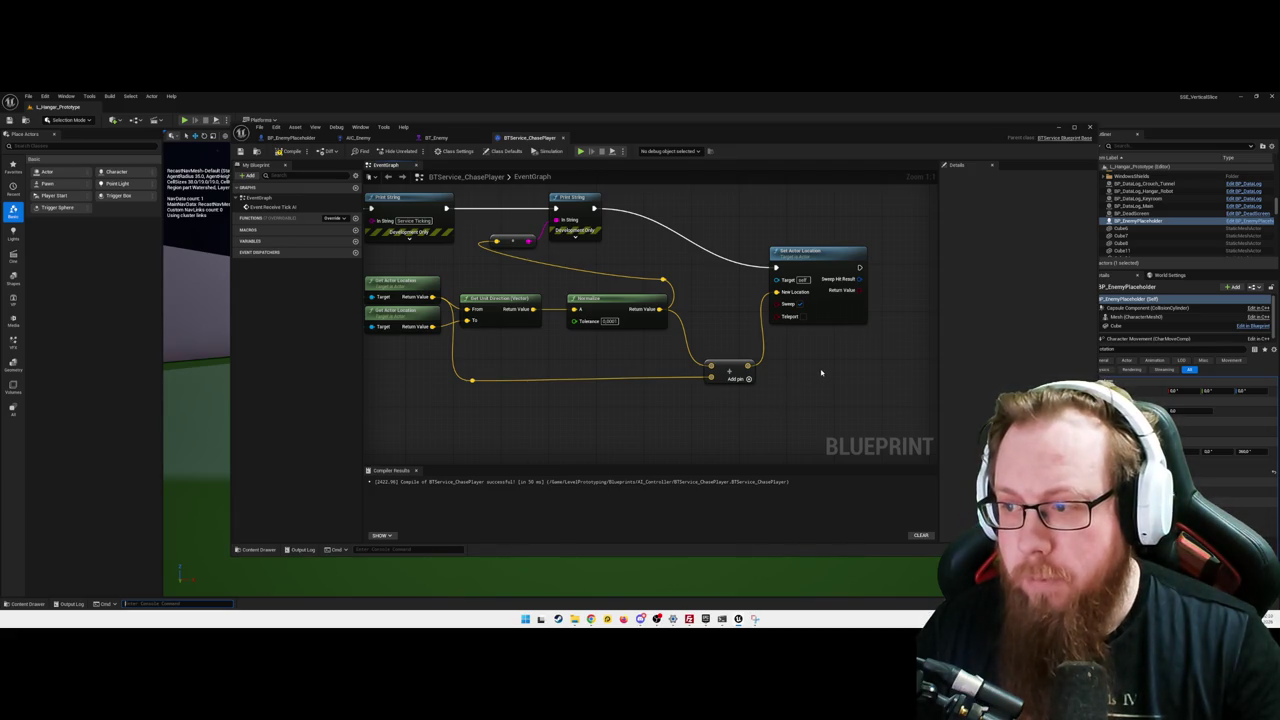
left_click_drag(831, 357, 801, 357)
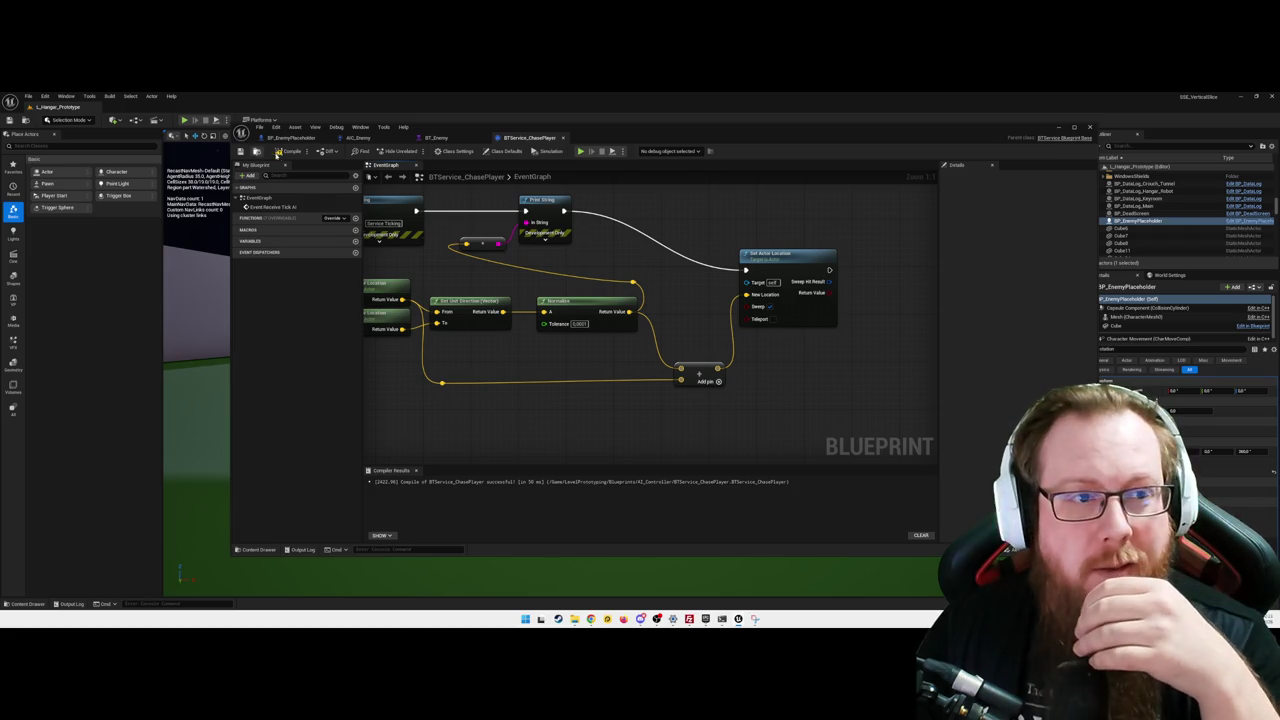
- Compile, then wire the controlled pawn into Set Actor Location's Target
key("F7")
mouse_move(791, 331)
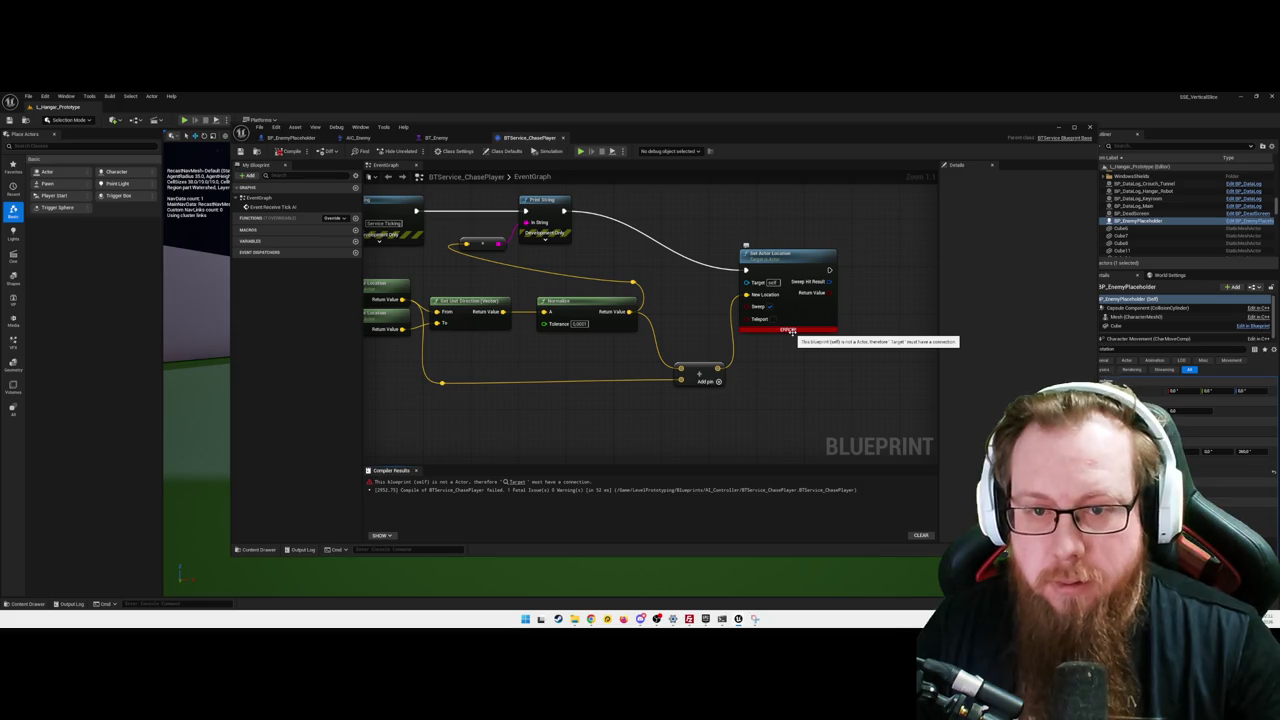
left_click_drag(557, 352, 666, 360)
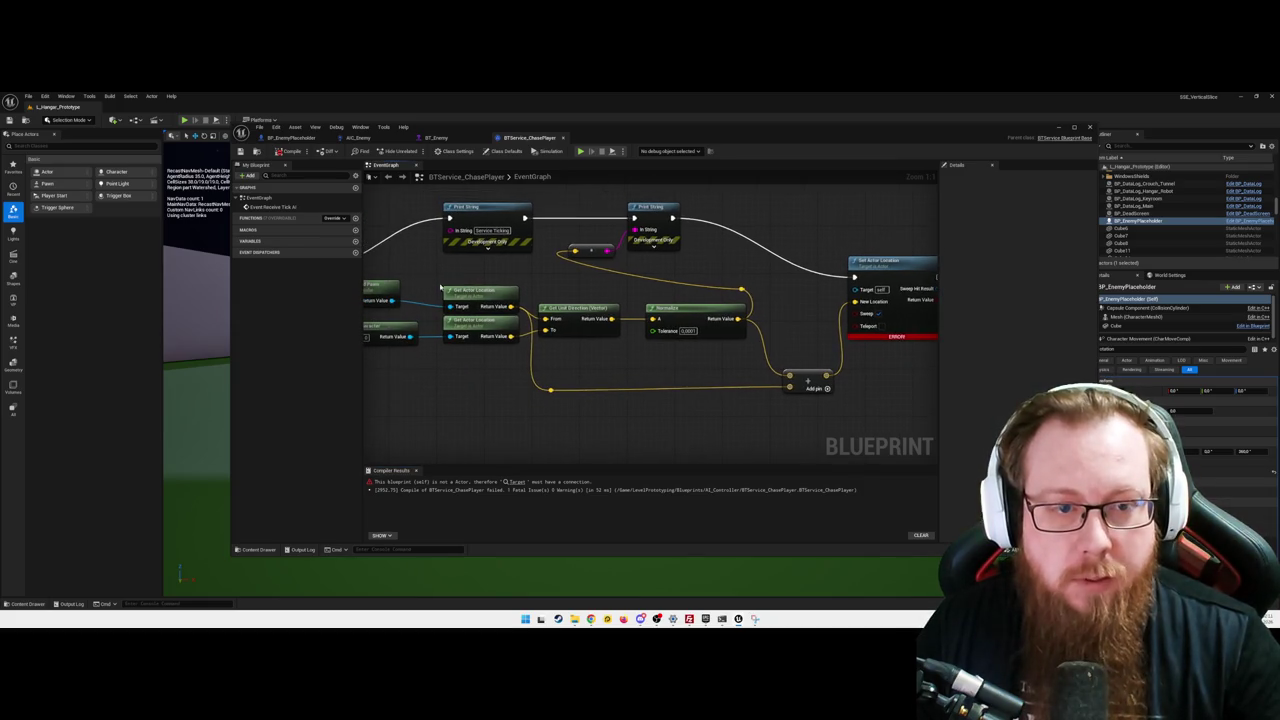
mouse_move(391, 300)
left_mouse_down()
mouse_move(866, 298)
mouse_move(857, 290)
left_mouse_up()
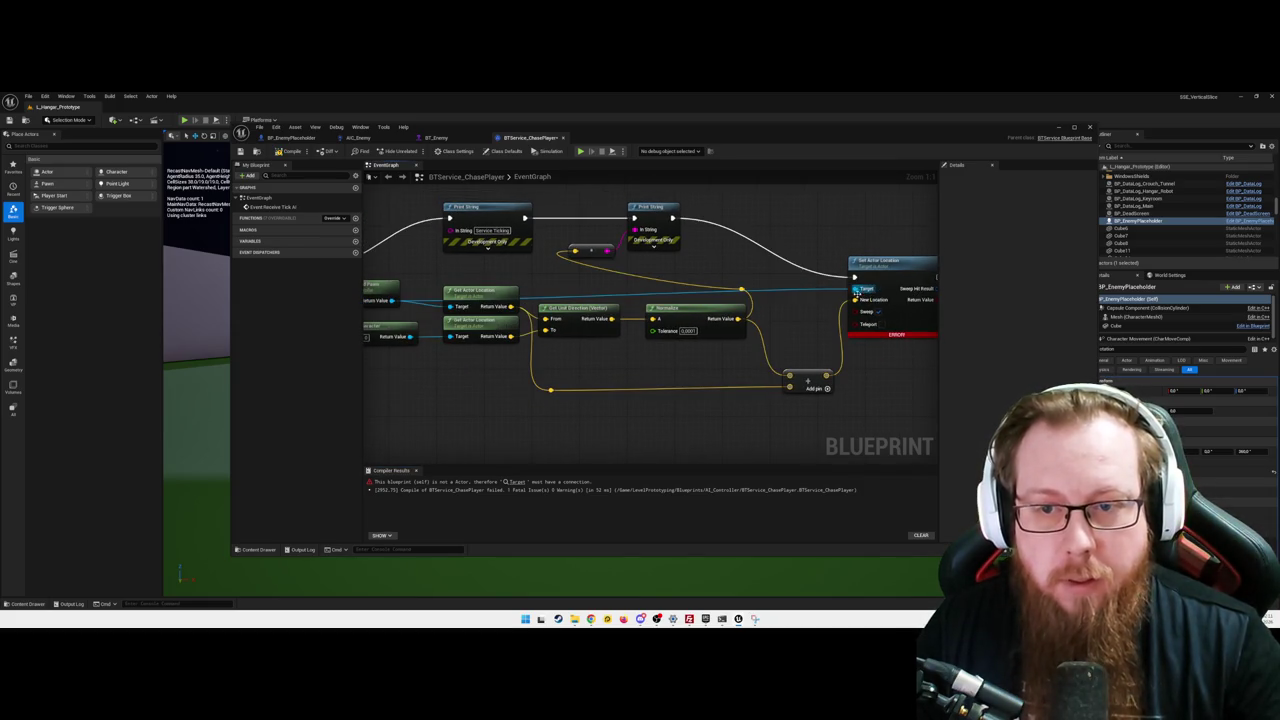
- Tidy the Get Actor Location wiring and nudge the reroute knot up
left_click_drag(474, 327, 522, 331)
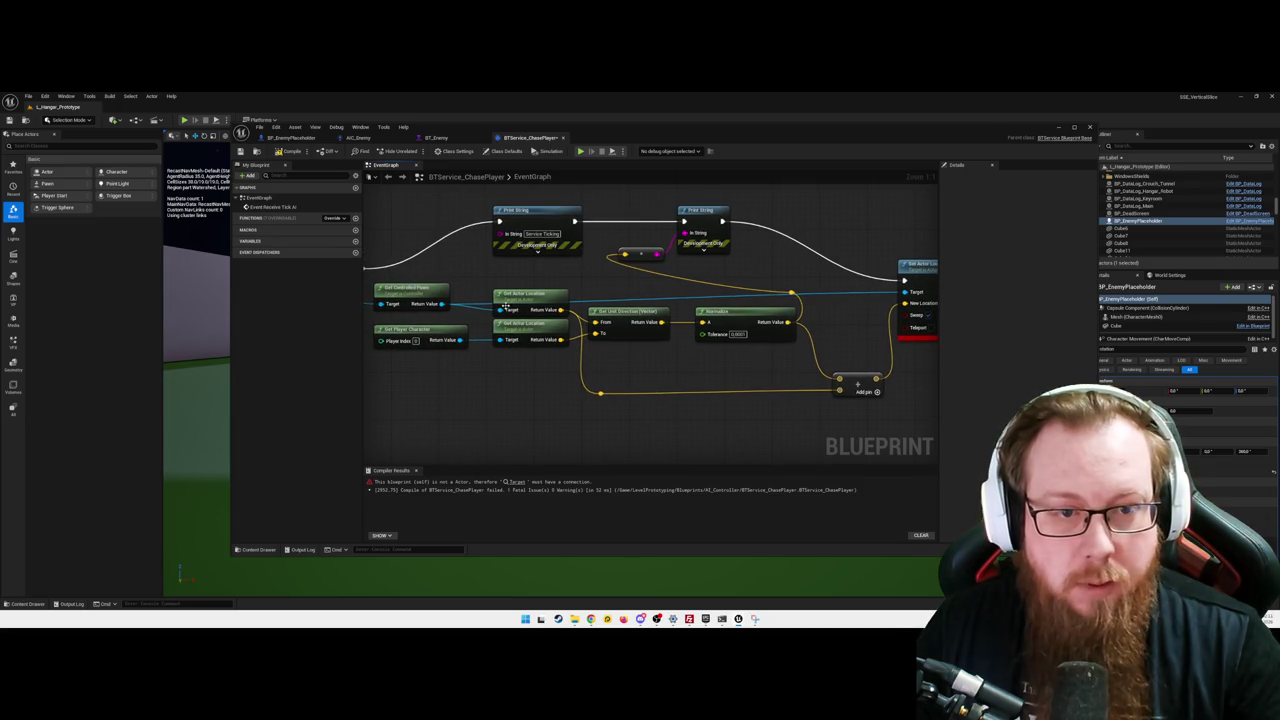
mouse_move(504, 308)
left_mouse_down()
mouse_move(476, 288)
mouse_move(512, 290)
mouse_move(476, 275)
left_mouse_up()
key("Escape")
left_click(474, 285)
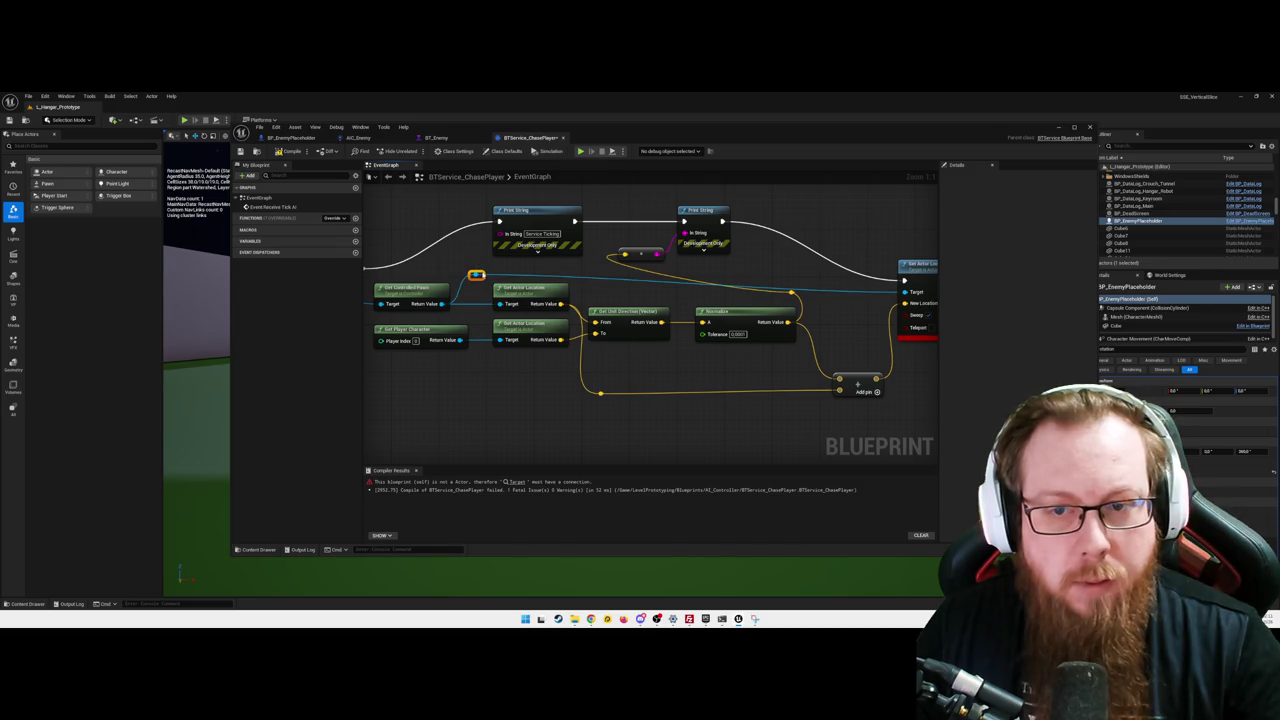
mouse_move(930, 298)
left_mouse_down()
mouse_move(860, 296)
mouse_move(855, 258)
left_mouse_up()
left_click(855, 266)
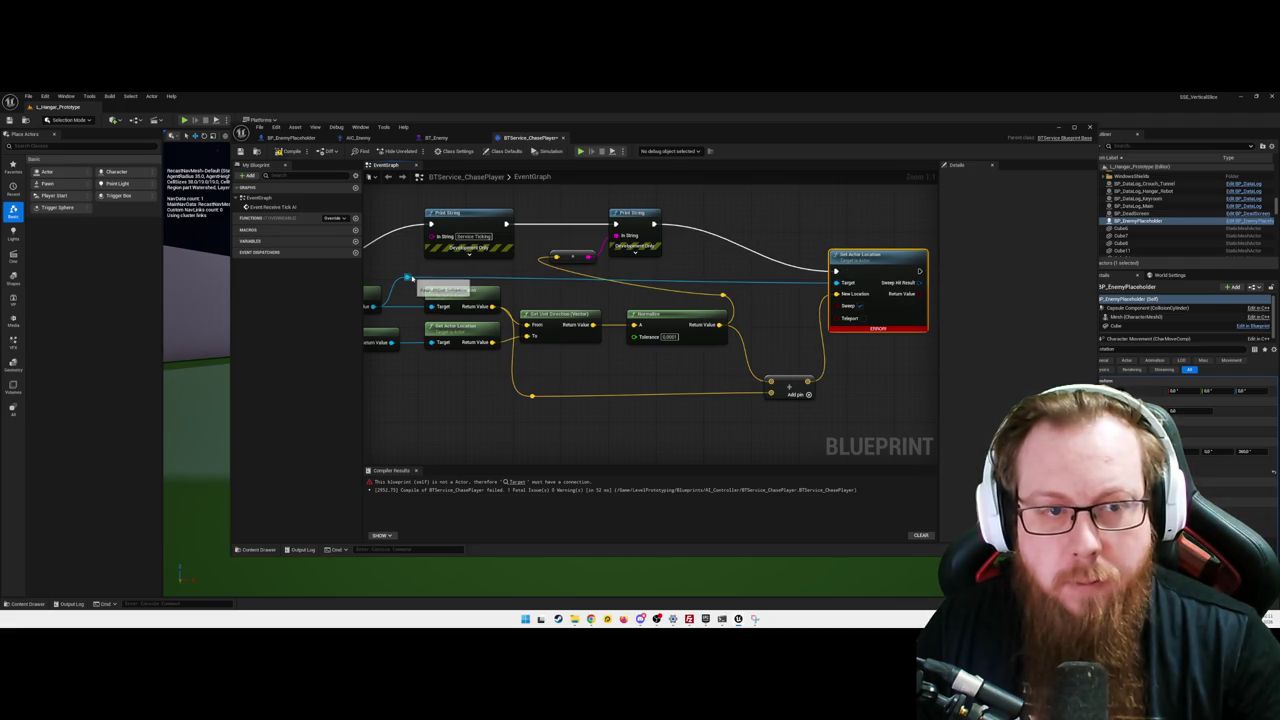
- Straighten the pin's wire connections, recompile, and close the Blueprint editor
right_click(407, 278)
mouse_move(465, 317)
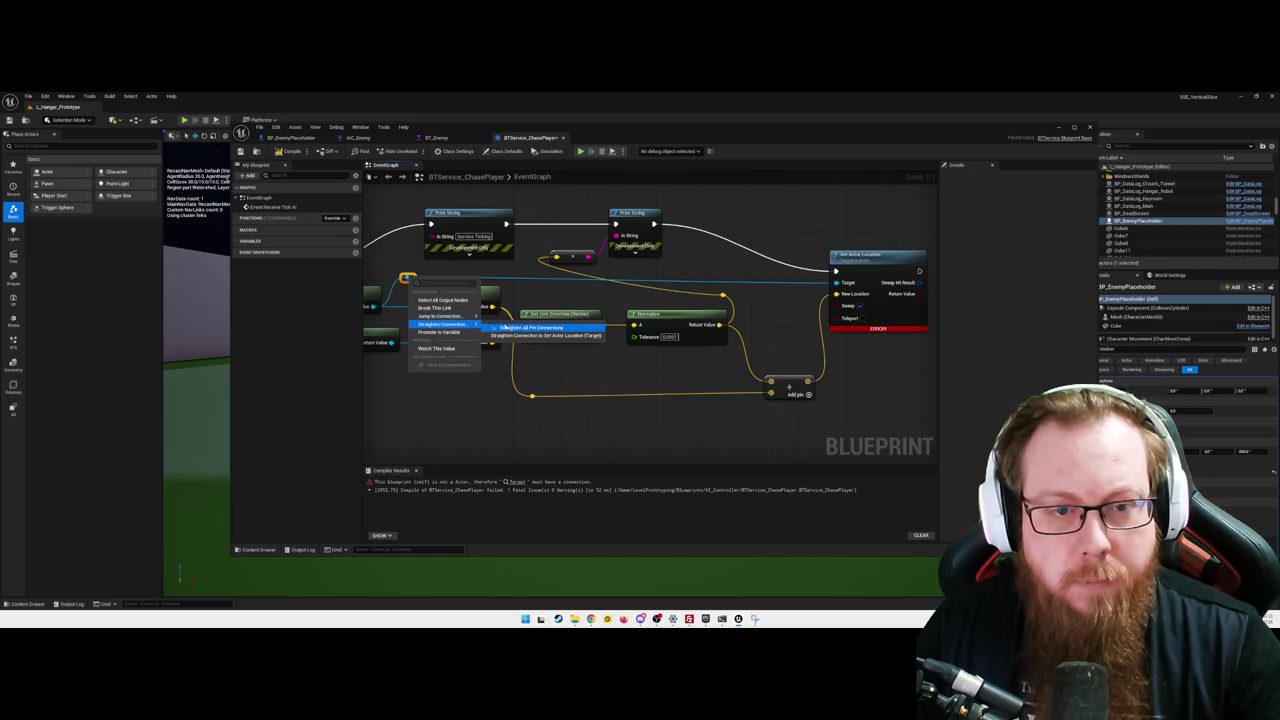
left_click(528, 319)
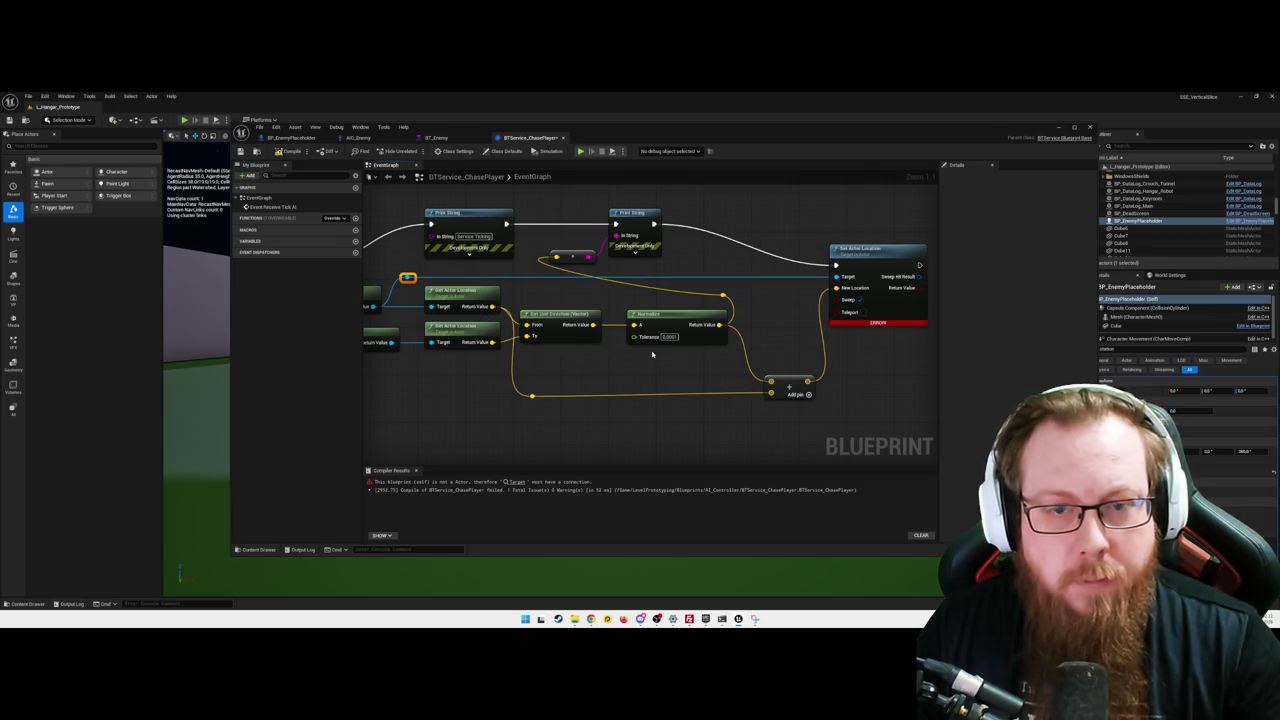
left_click(290, 151)
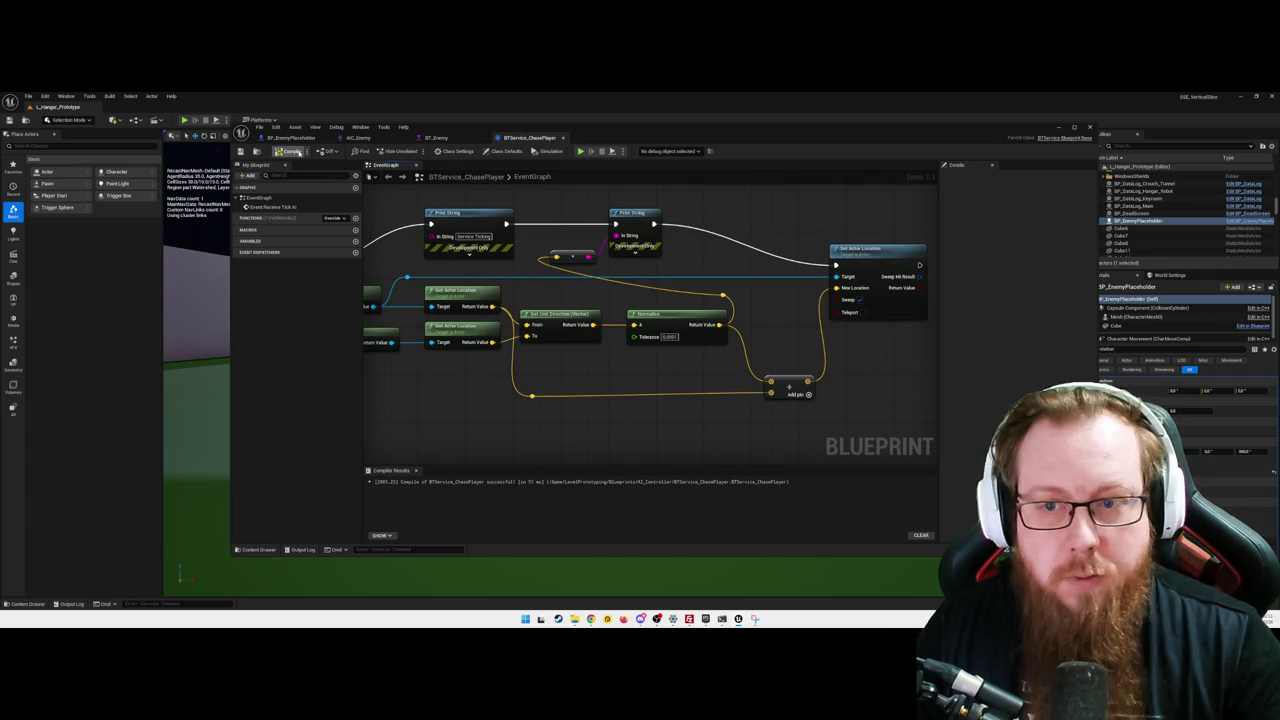
left_click(1058, 127)
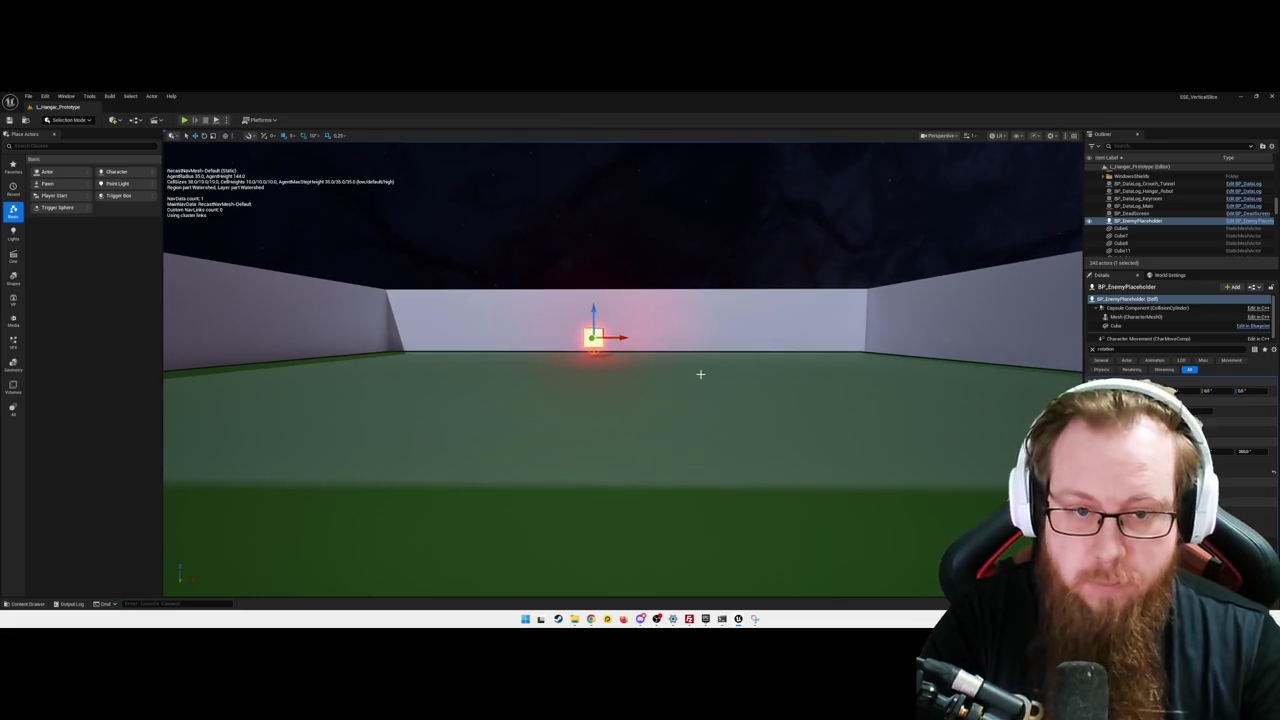
- Play-test the level with Alt+P, watching the enemy cube, then pause and quit
key("alt+p")
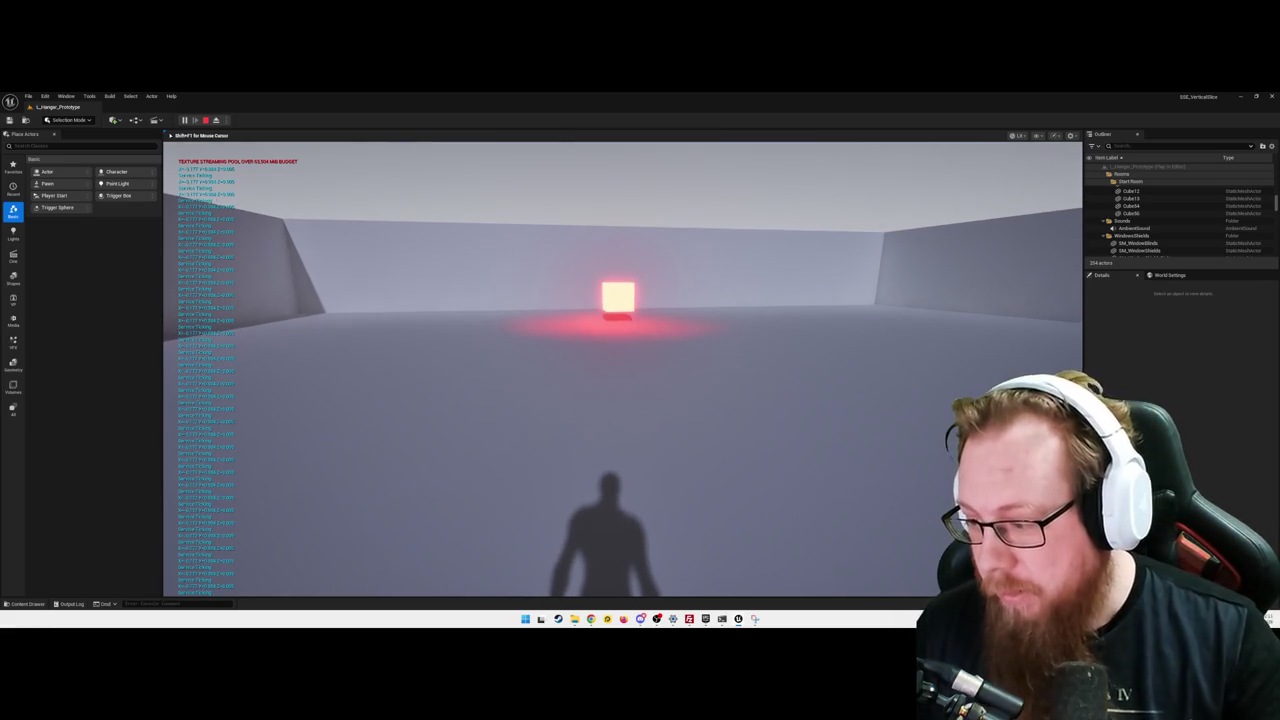
key("Escape")
left_click(639, 408)
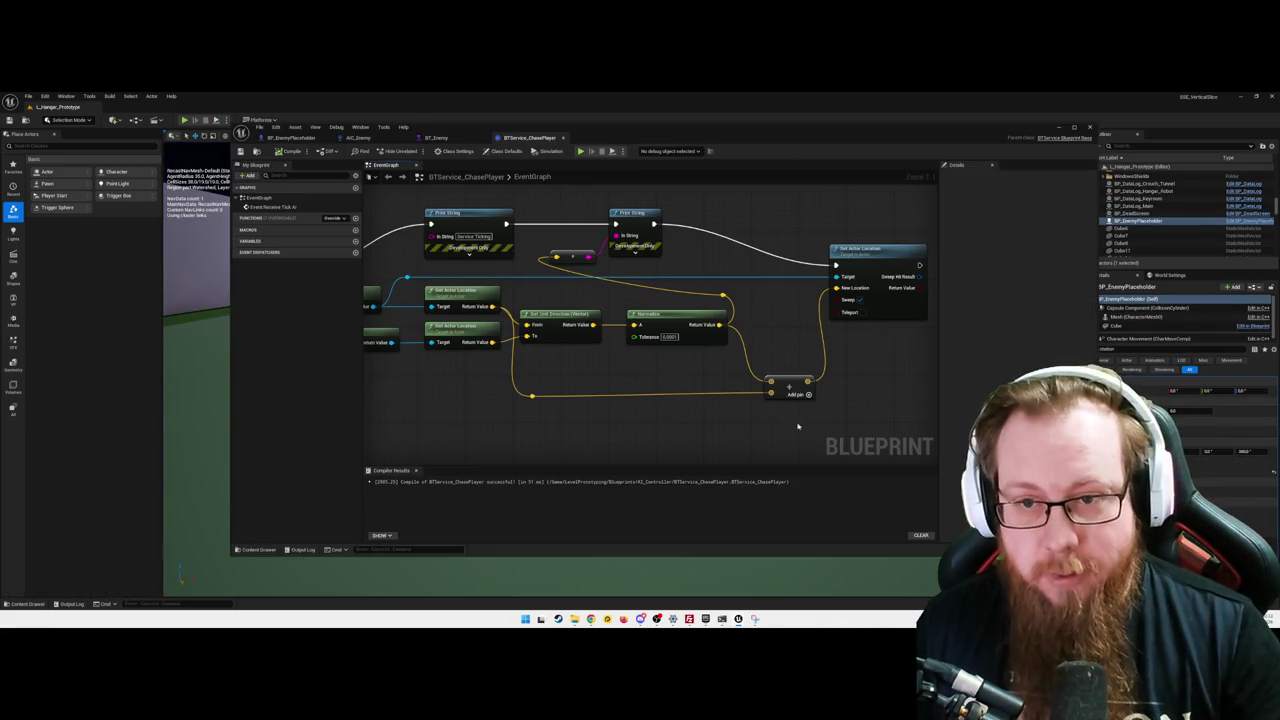
- Rewire New Location from the reroute, delete the Add node, recompile, and return to the level
left_click_drag(798, 427, 685, 428)
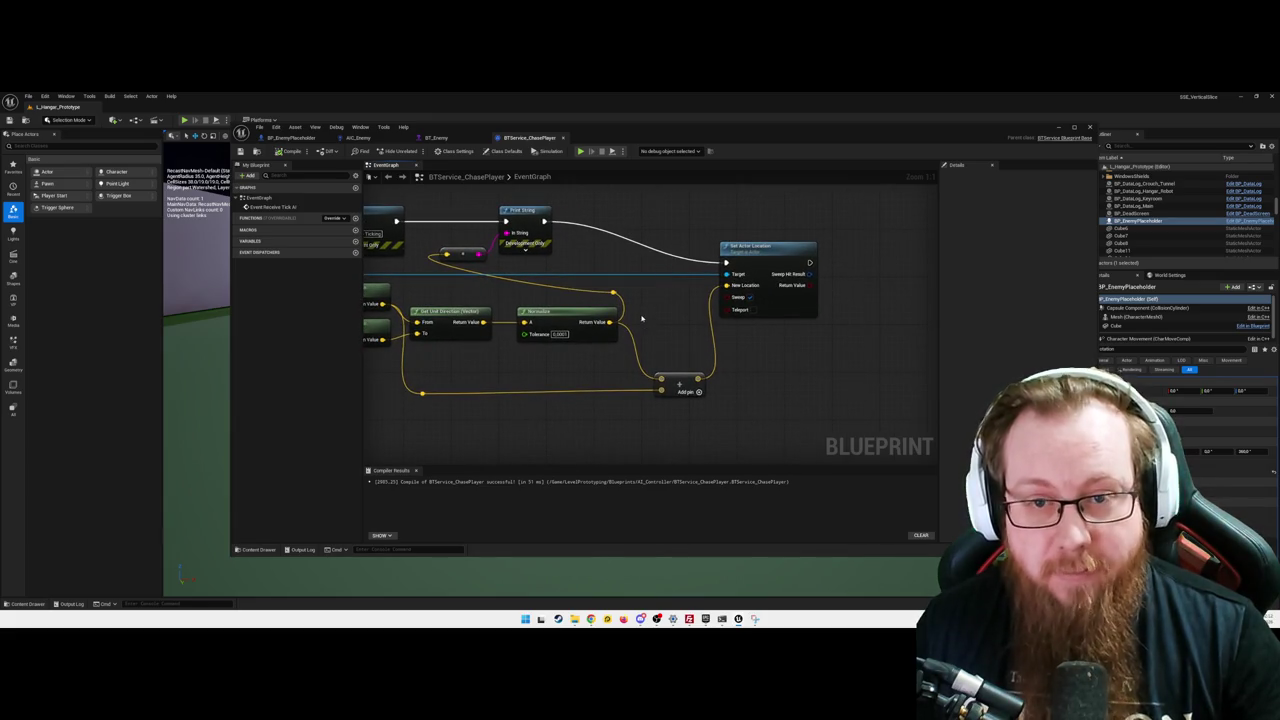
left_click_drag(617, 293, 732, 288)
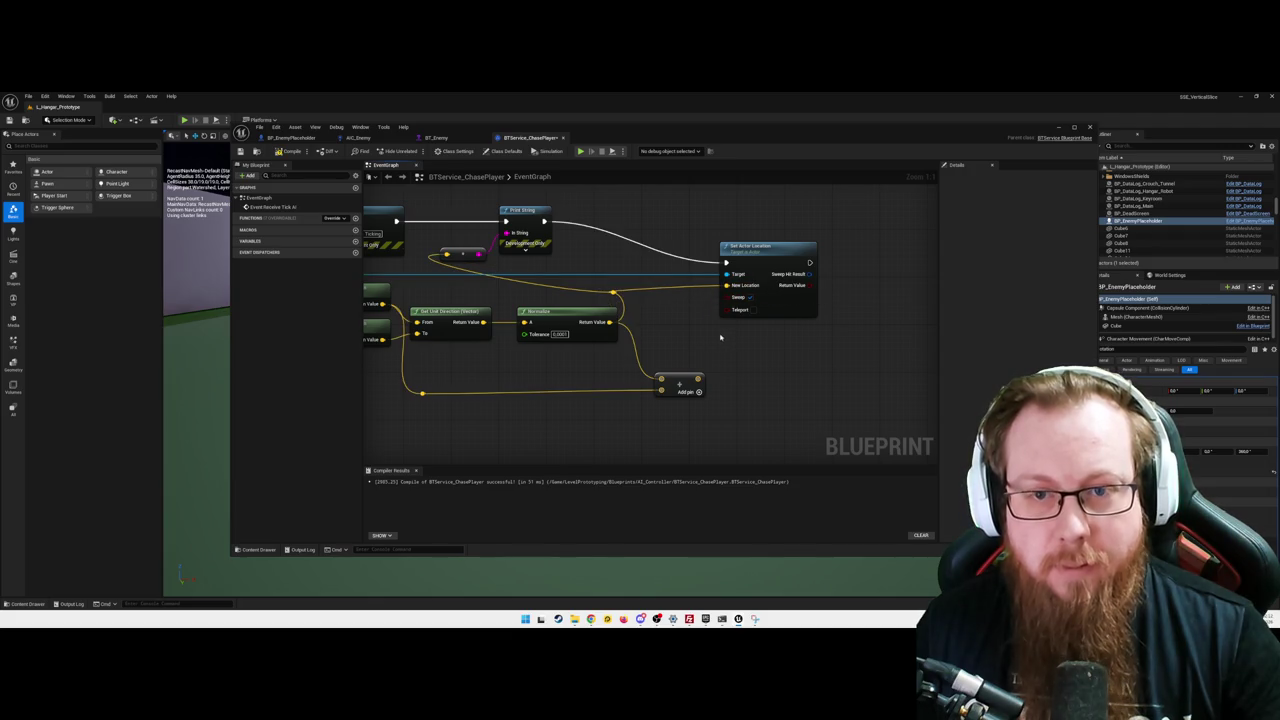
left_click(682, 382)
key("Delete")
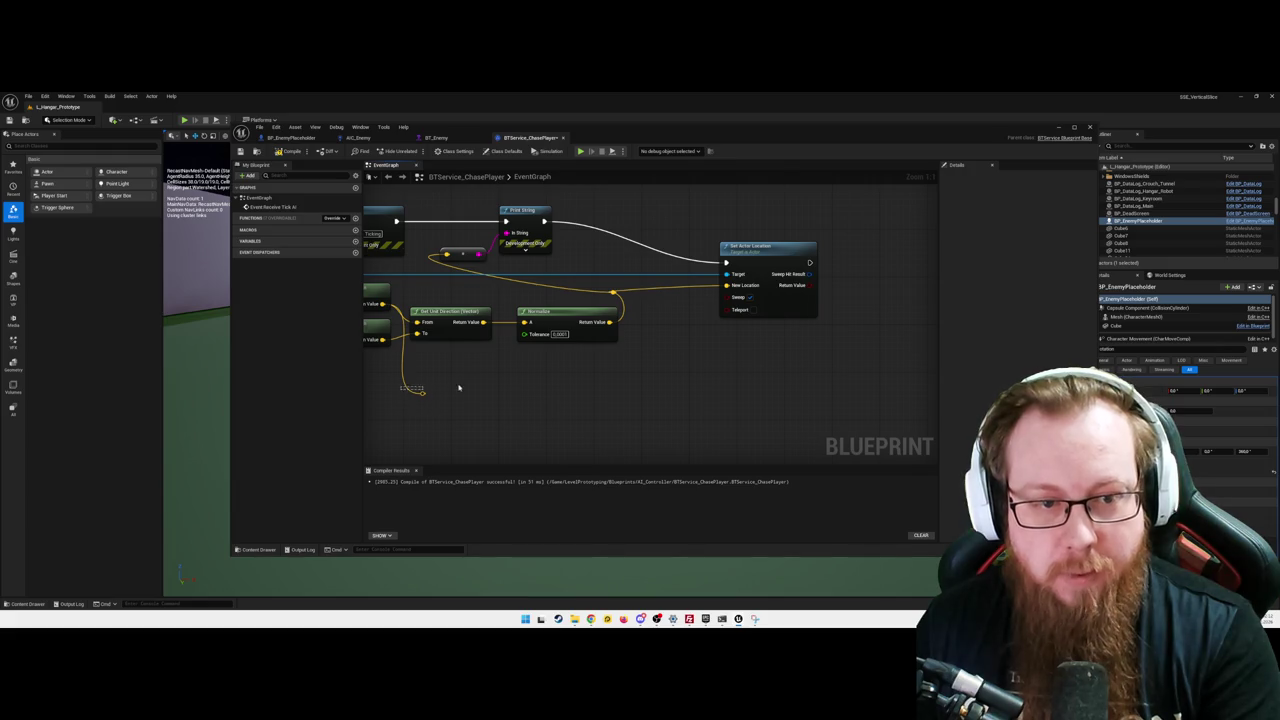
left_click_drag(424, 389, 428, 395)
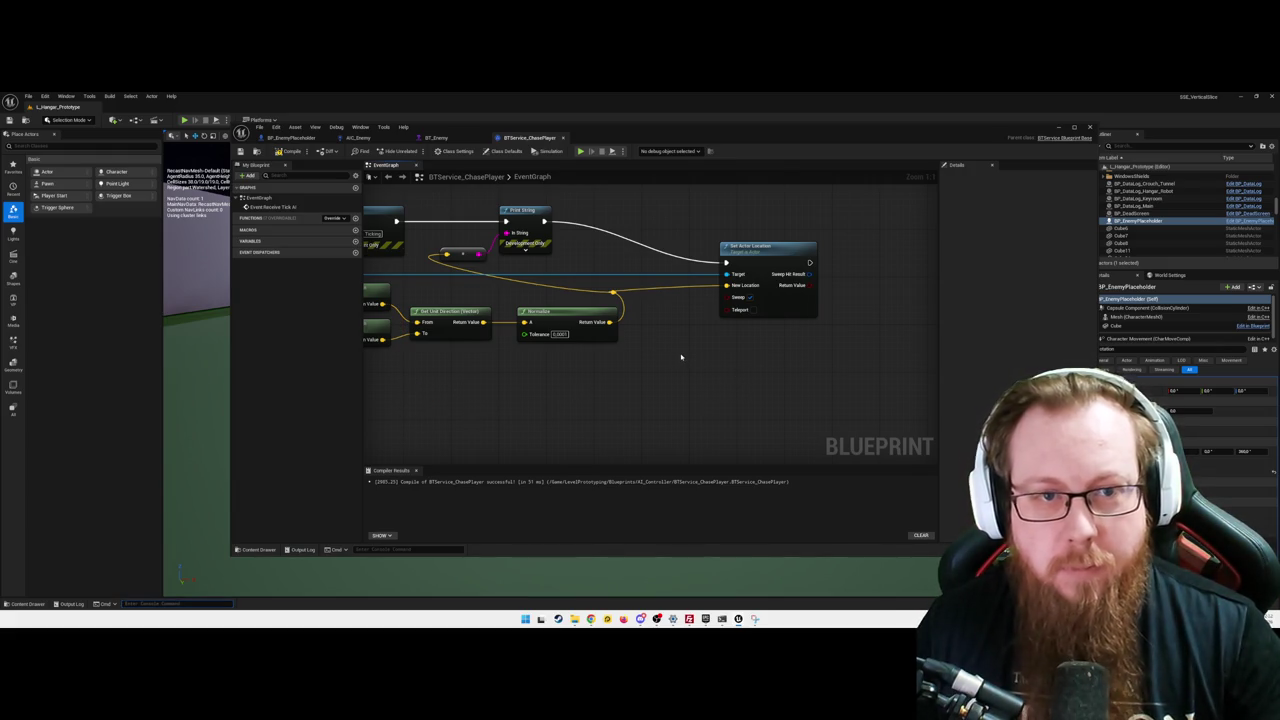
left_click(289, 151)
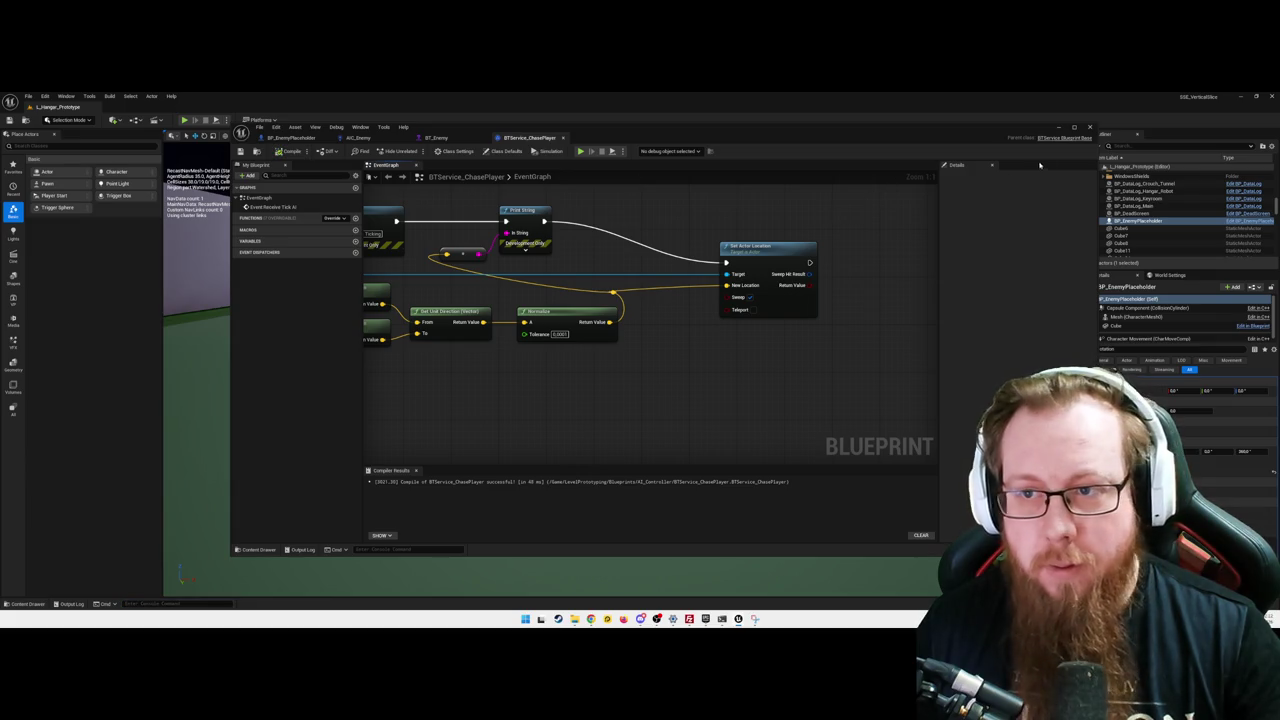
left_click(1059, 128)
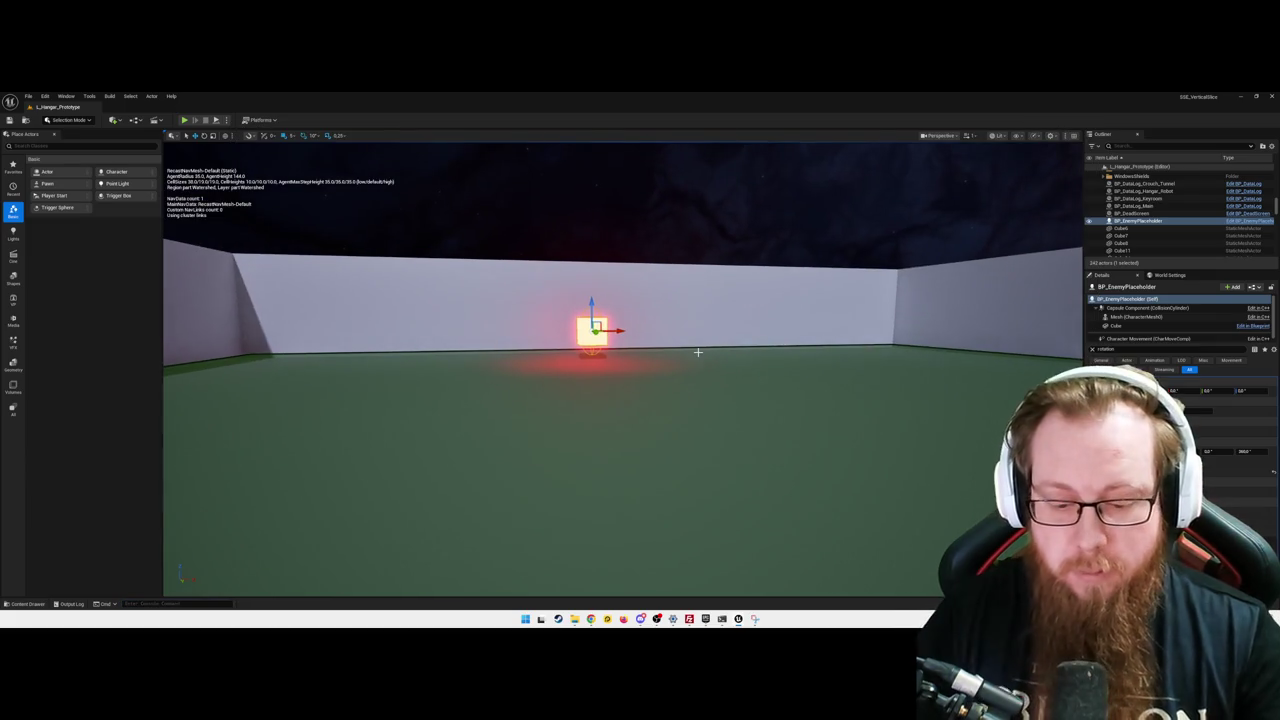
- Start a play-test with Alt+P, walk toward the chasing enemy cube, then pause with Escape
key("alt+p")
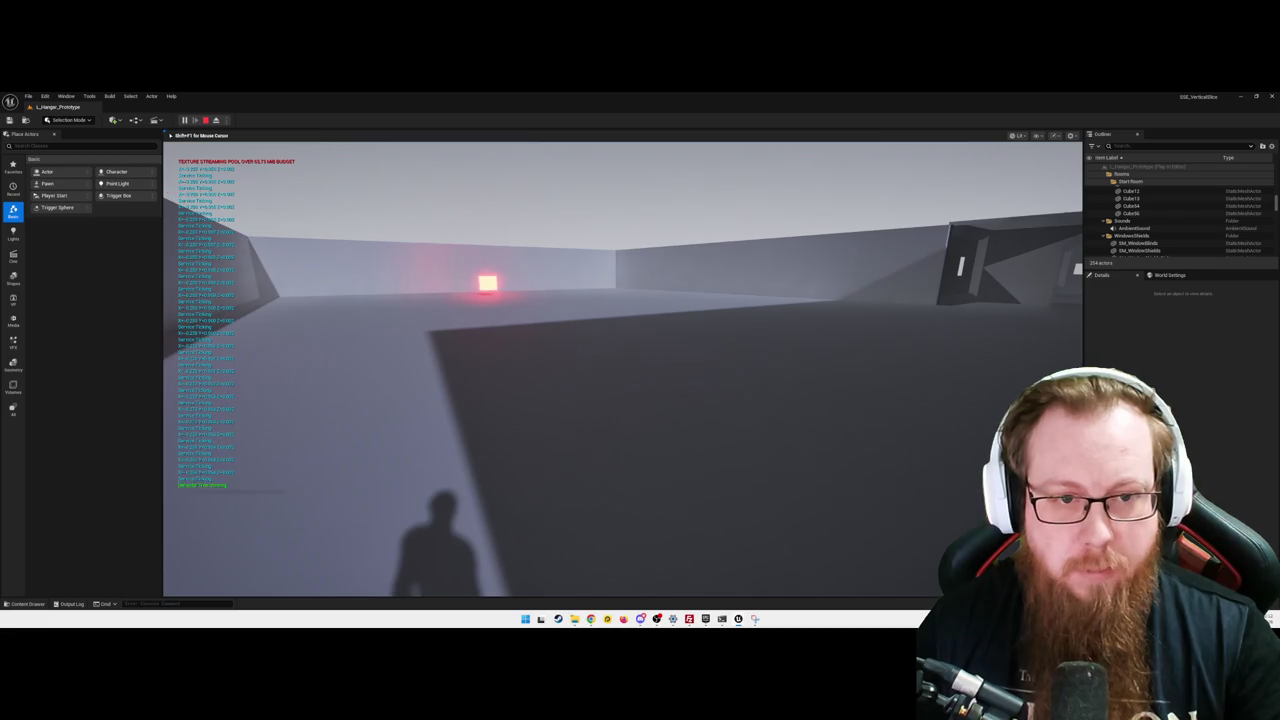
key("w")
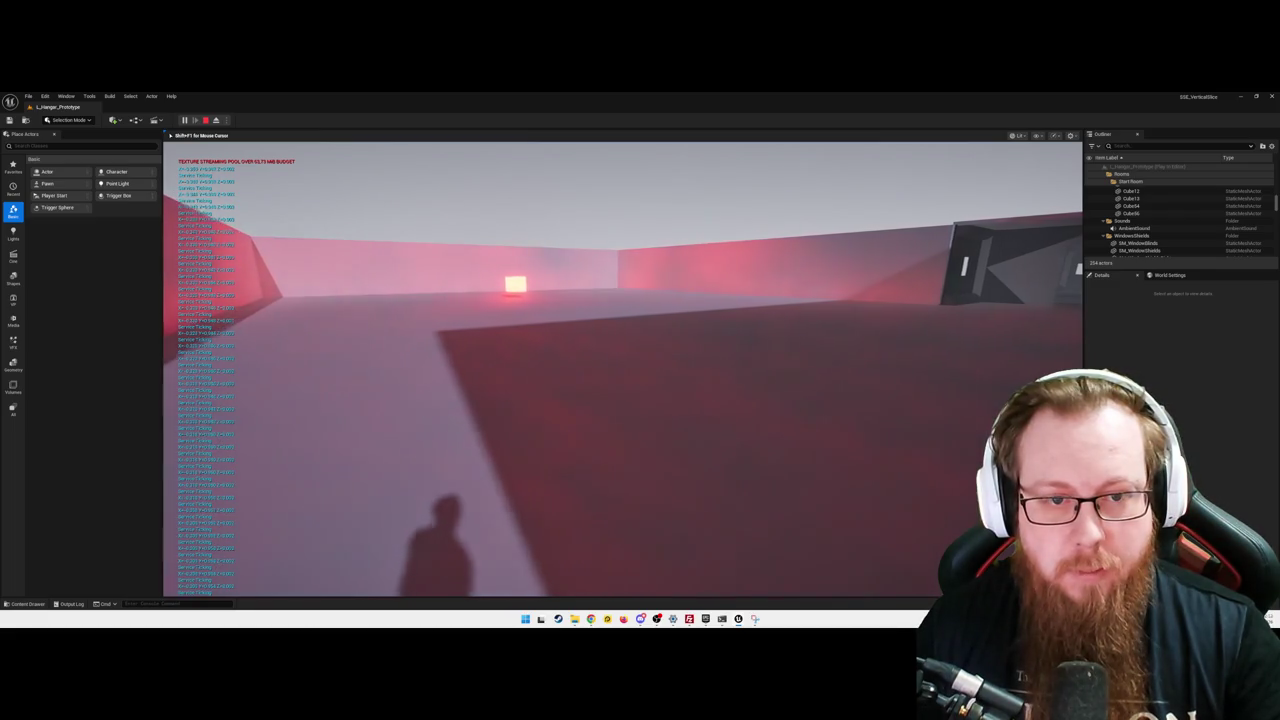
key("w")
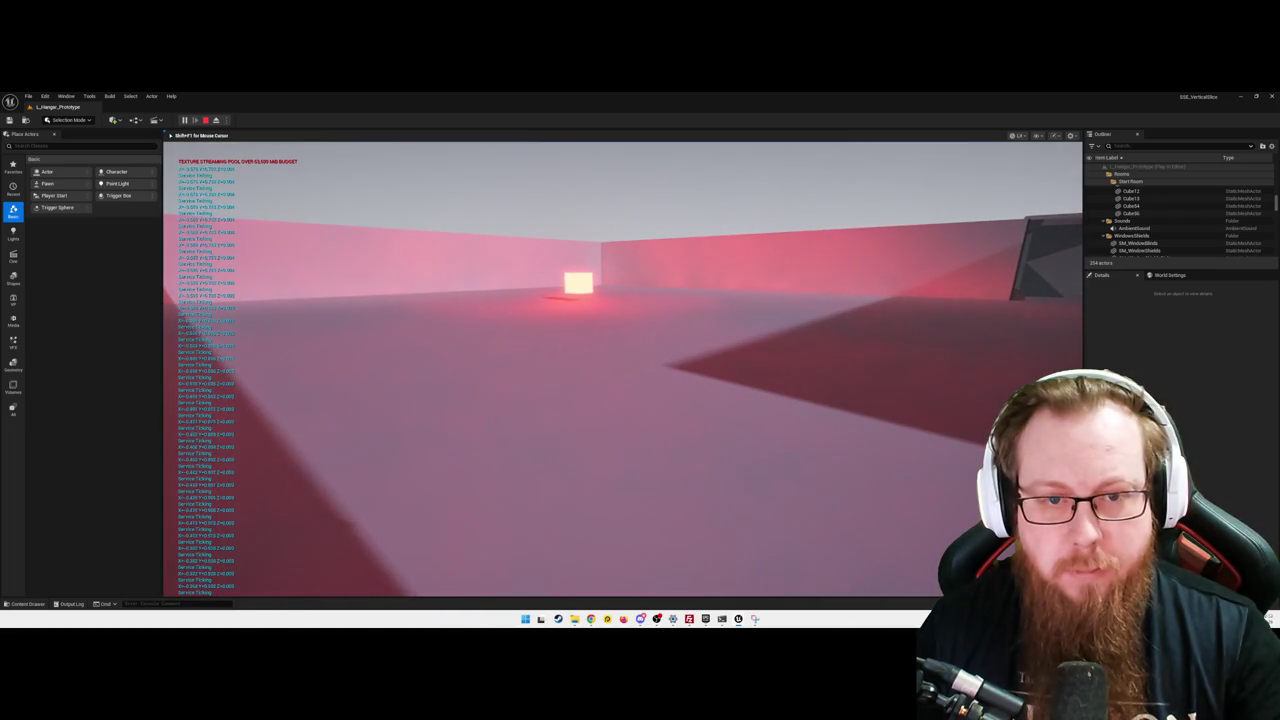
key("w")
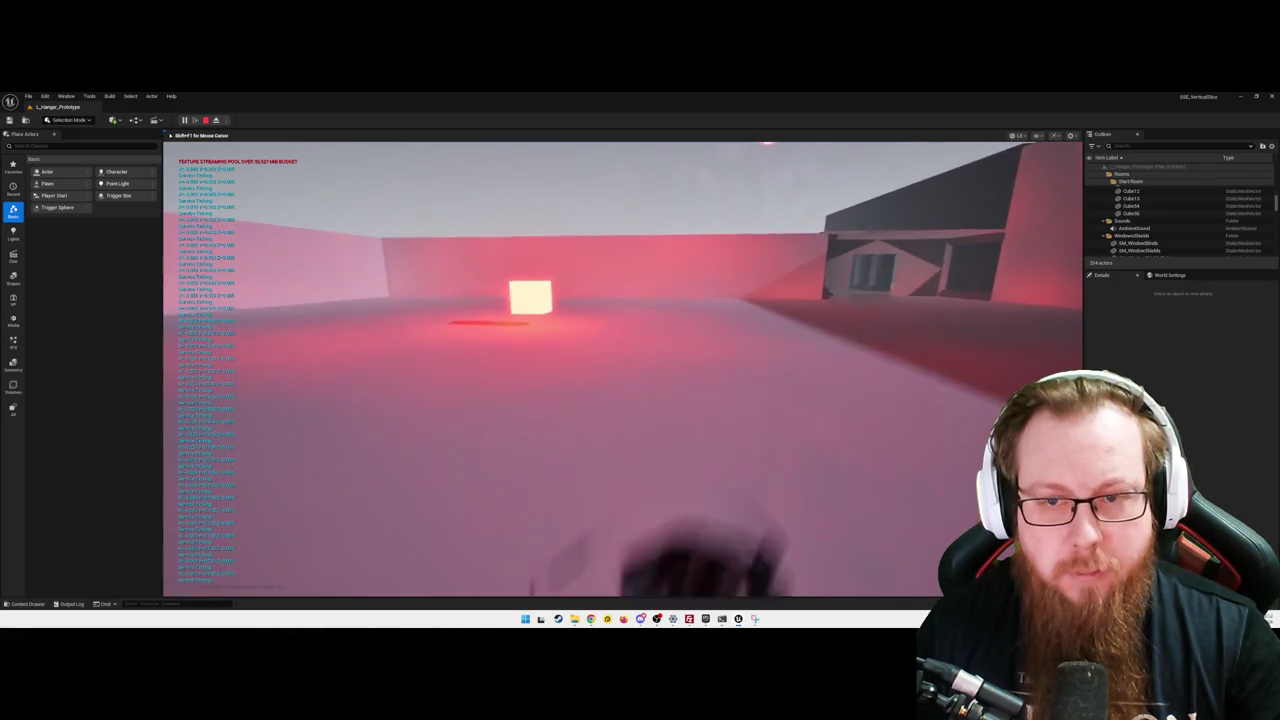
key("w")
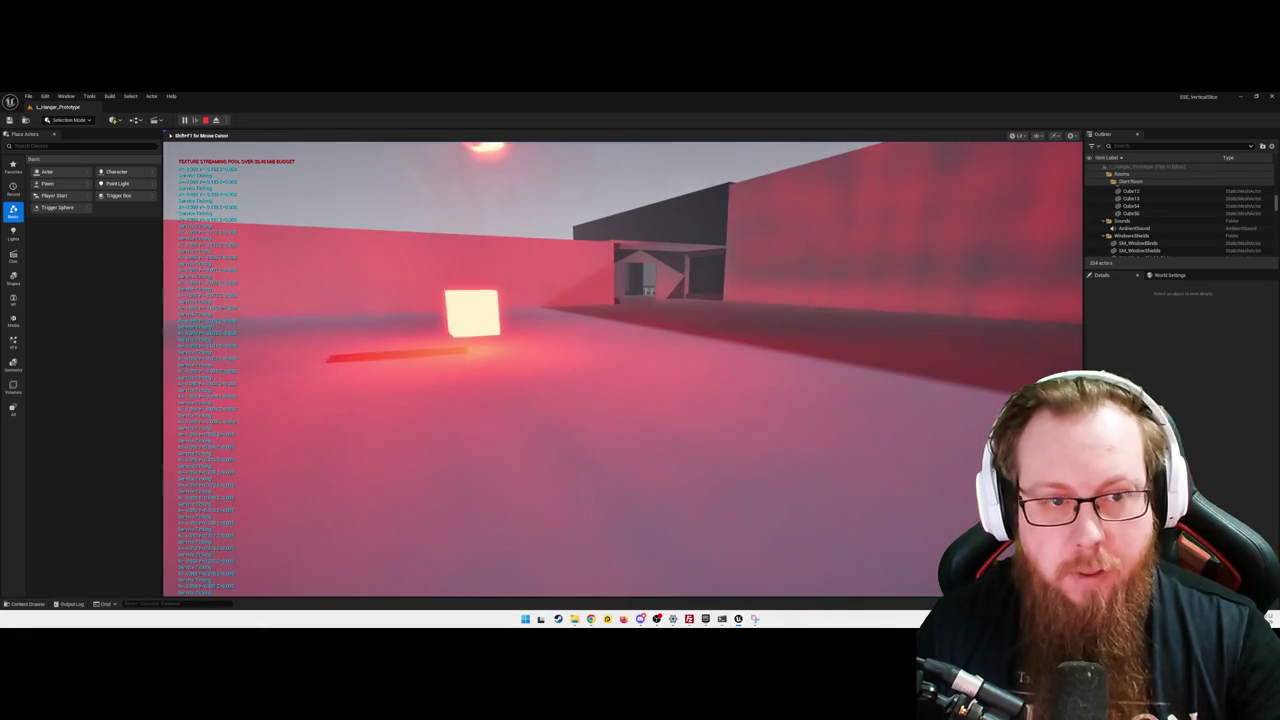
key("w")
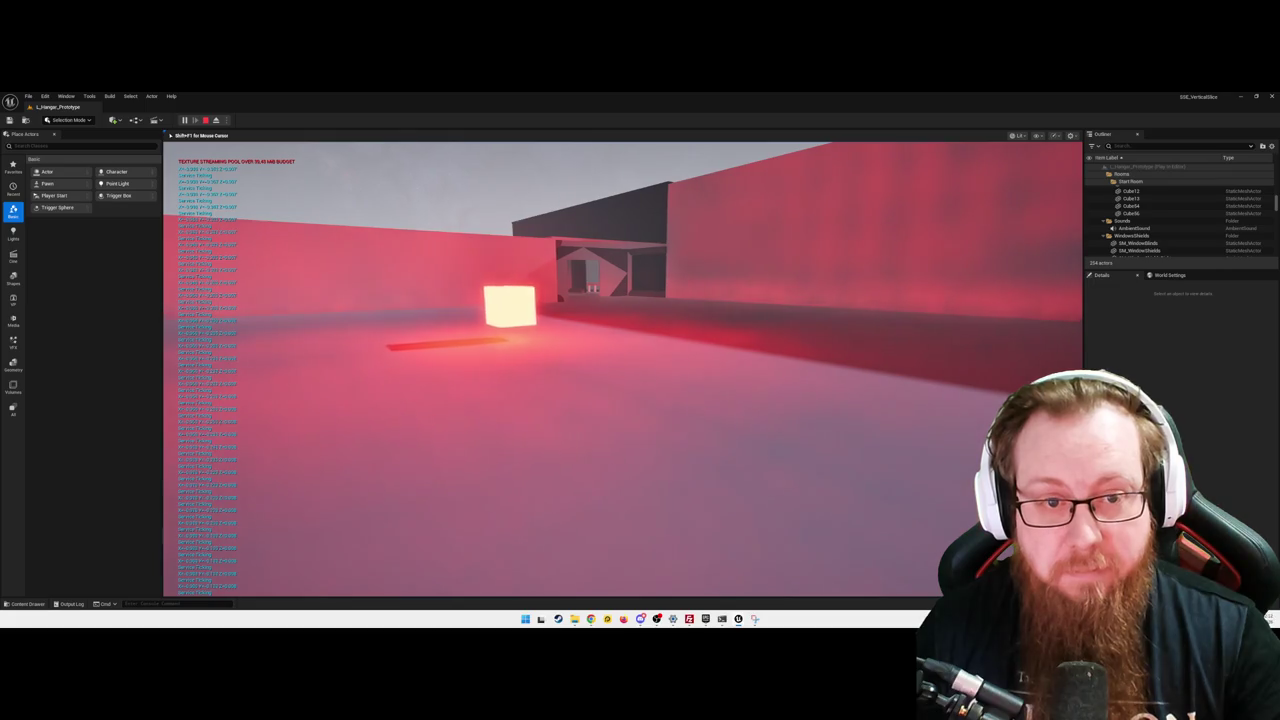
key("w")
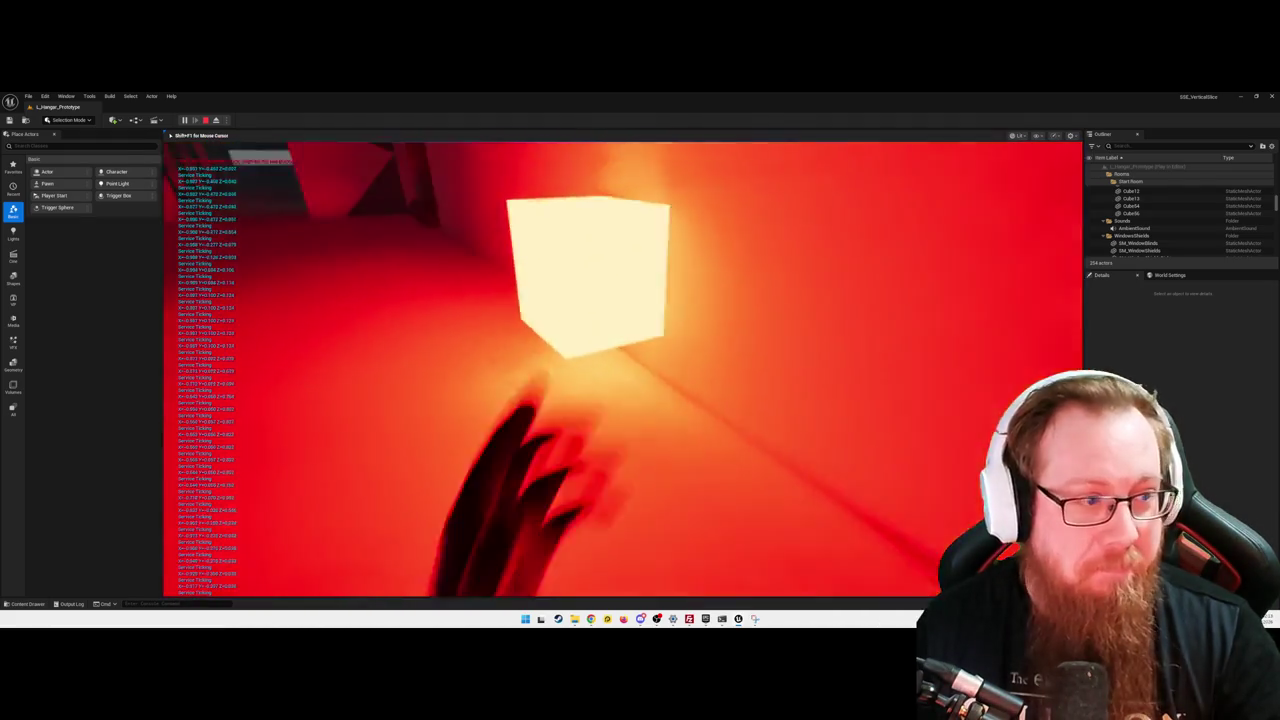
key("Escape")
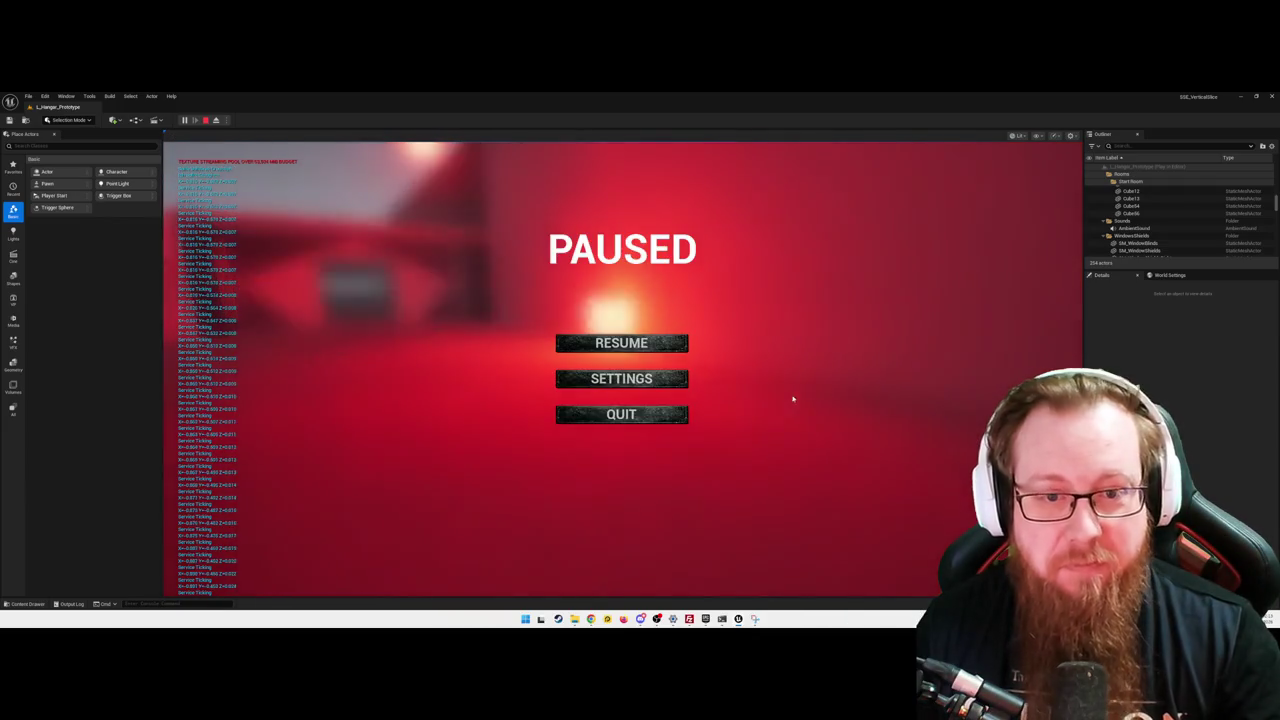
- Quit the play session and reopen the BTService_ChasePlayer Blueprint
left_click(655, 410)
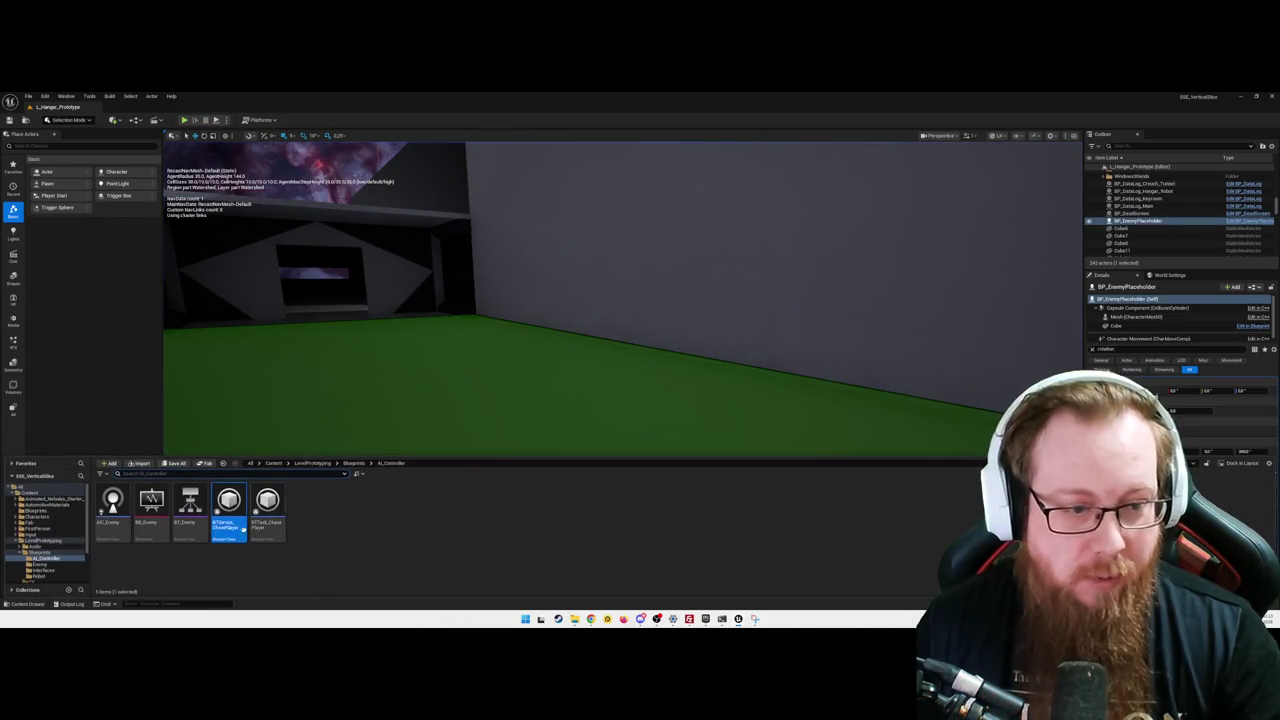
double_click(229, 512)
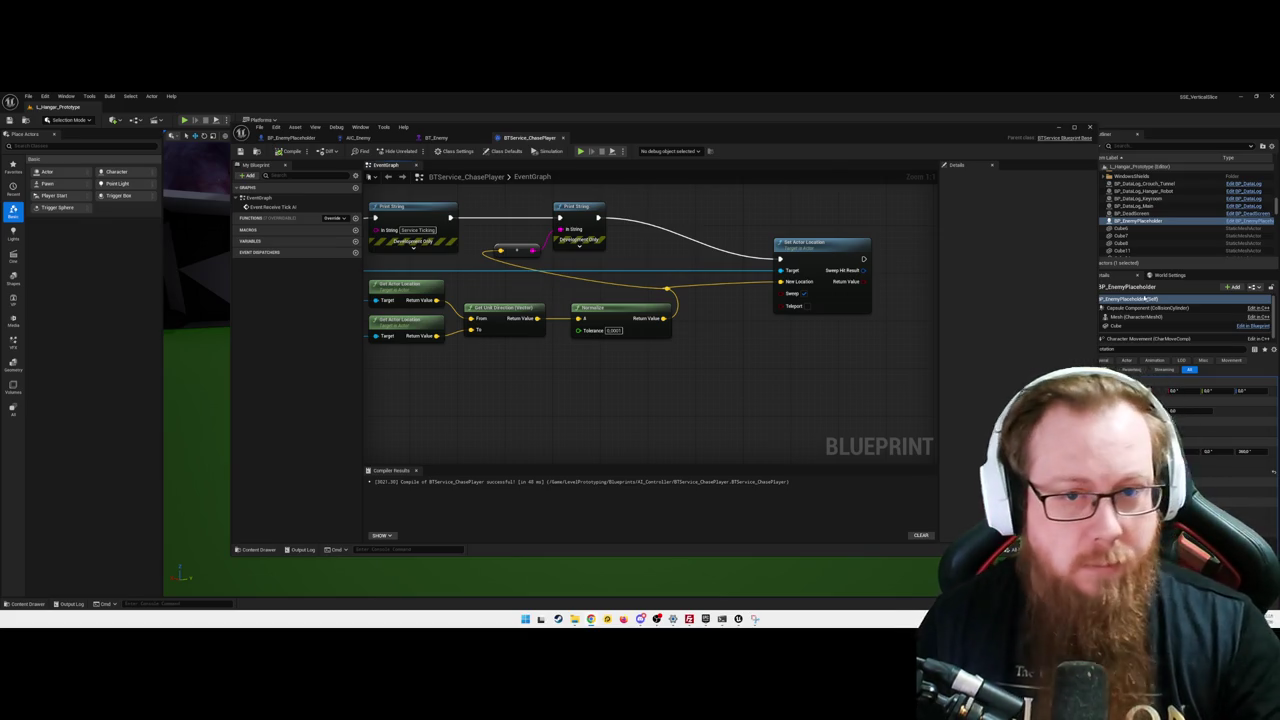
- Take a rectangular screenshot of the chase service graph, then open the Content Drawer
left_click_drag(655, 475, 697, 477)
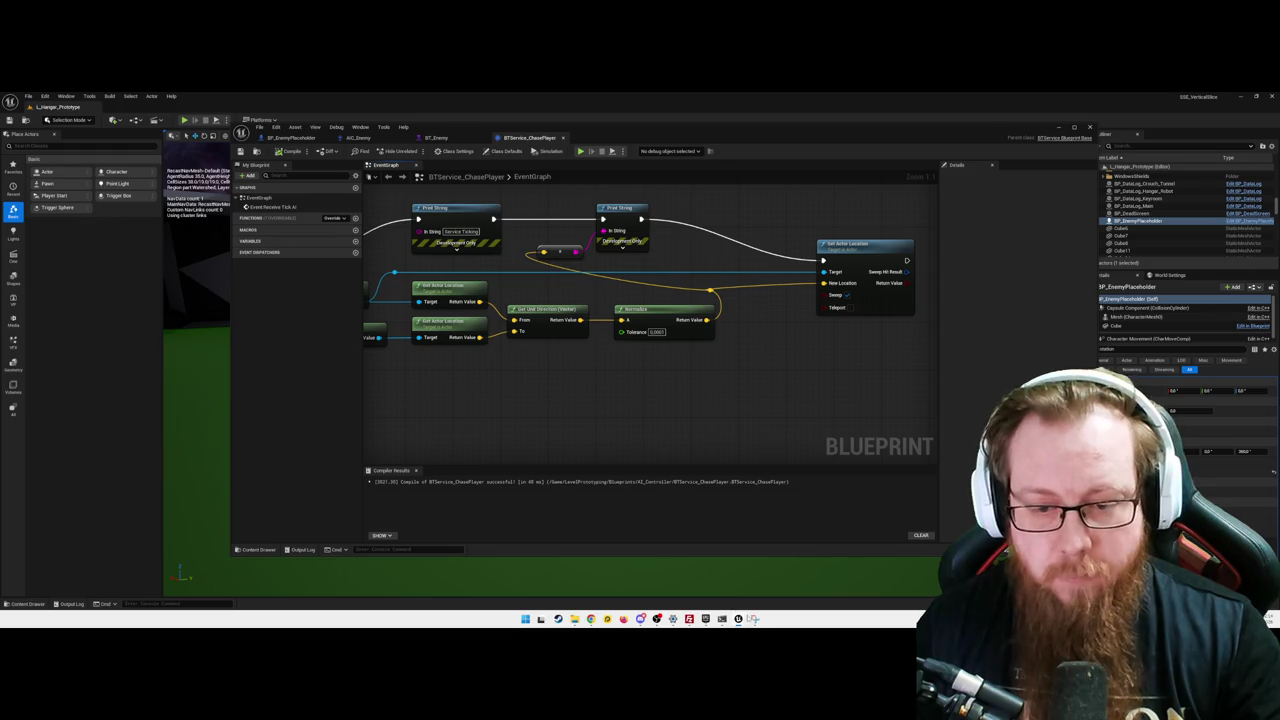
left_click(753, 618)
key("ctrl+n")
mouse_move(395, 185)
left_mouse_down()
mouse_move(975, 400)
mouse_move(928, 404)
left_mouse_up()
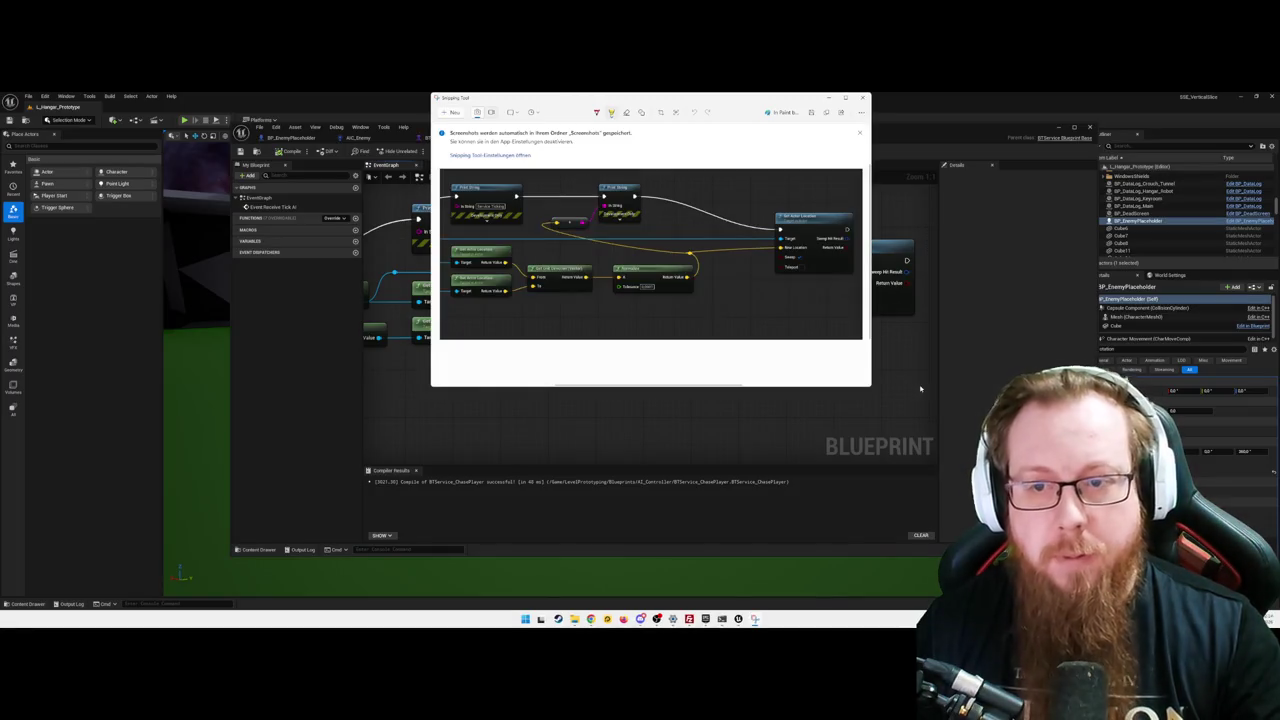
left_click(920, 388)
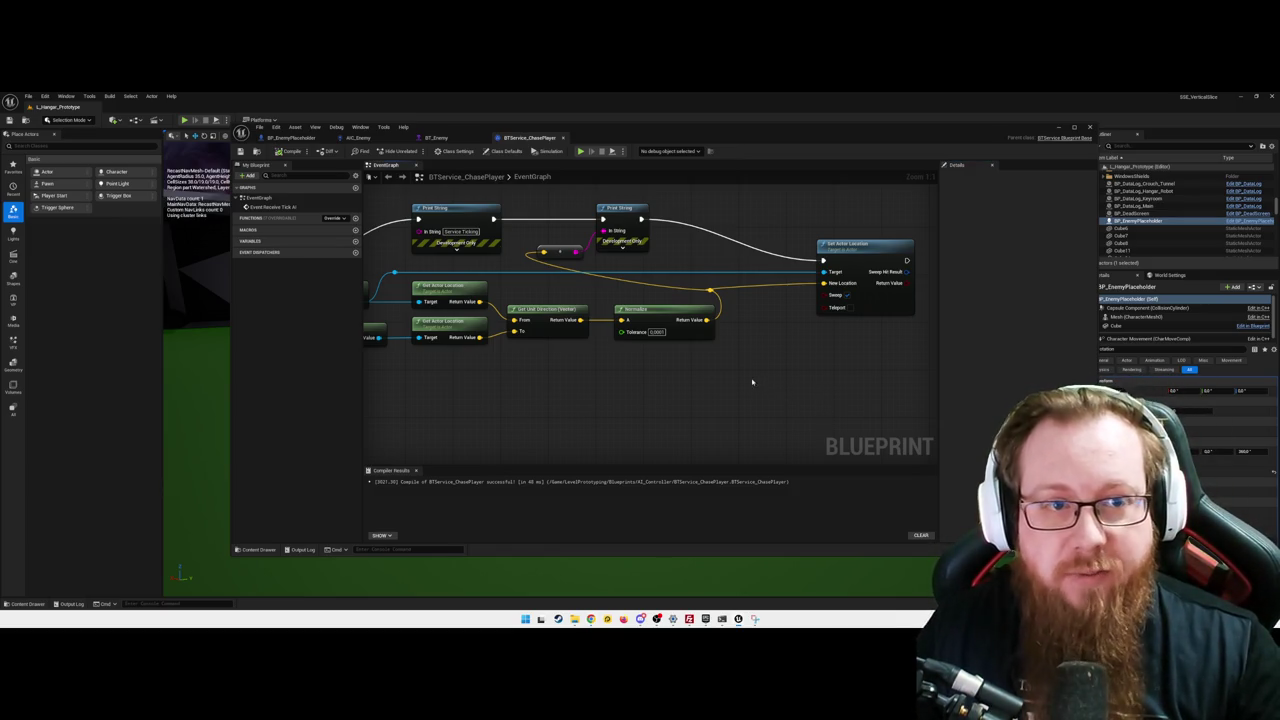
key("ctrl+space")
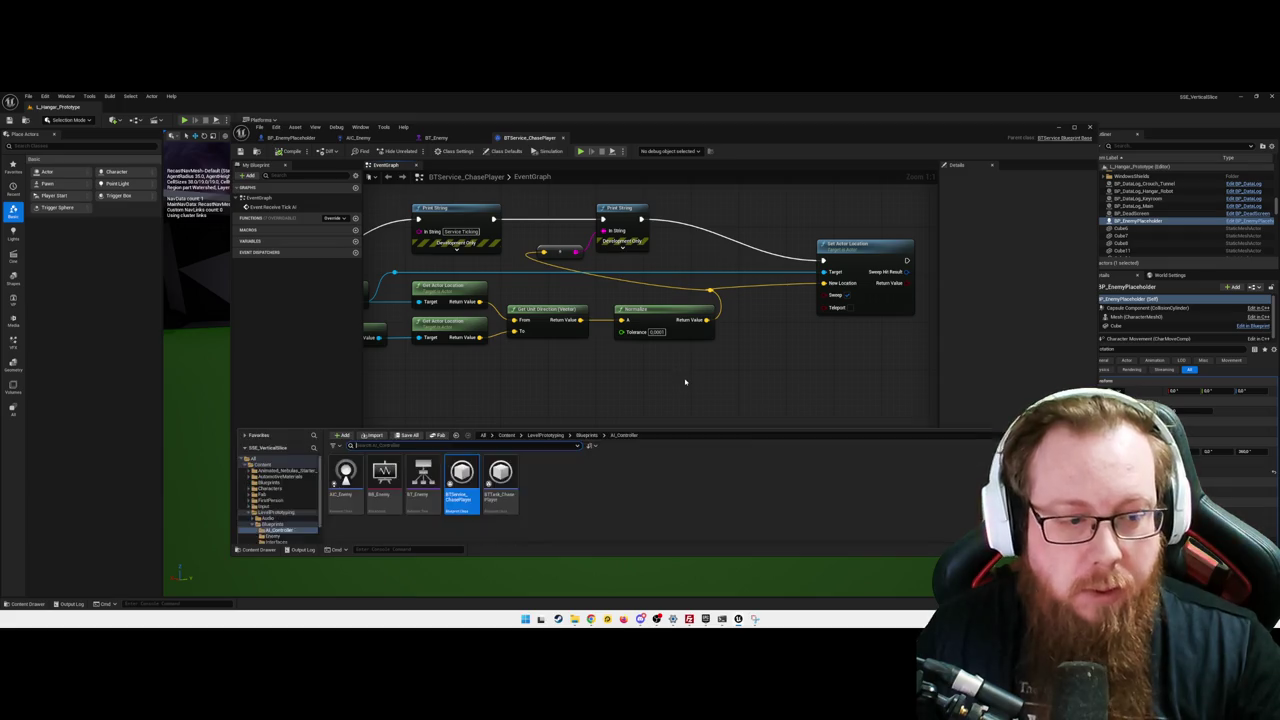
- Open BP_RobotCompanion from the Blueprints > Robot folder
left_click(272, 496)
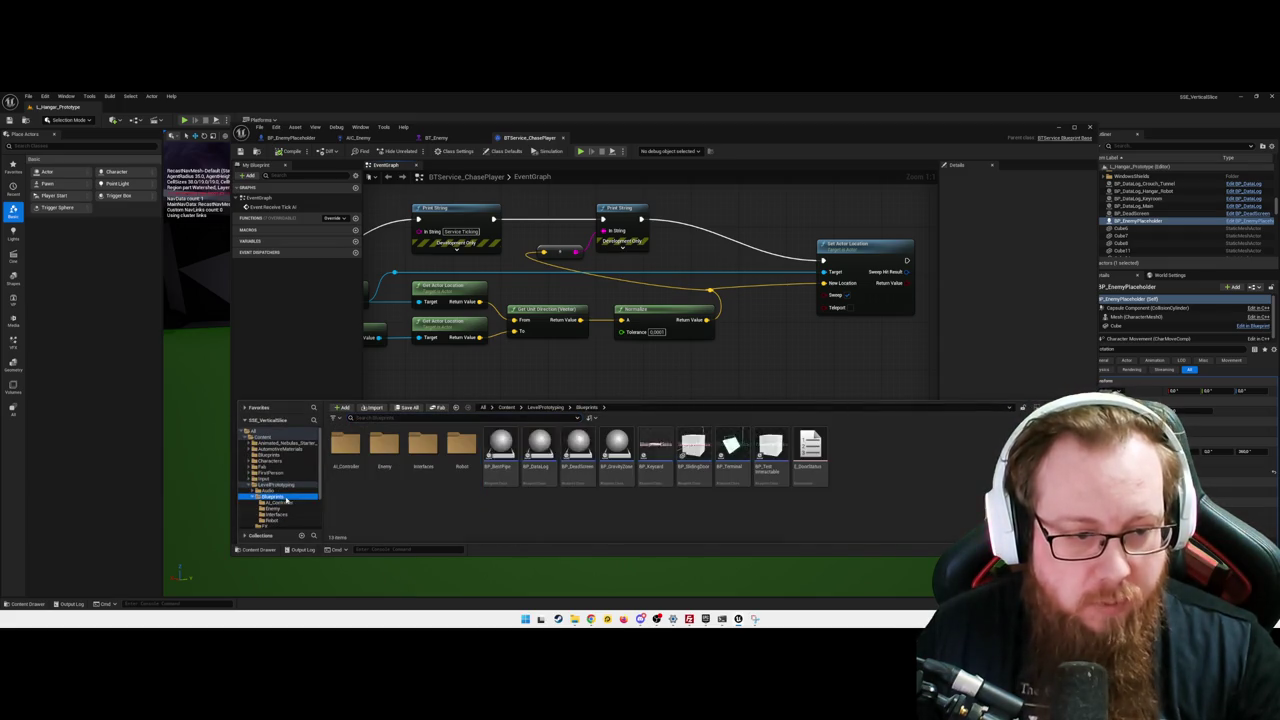
double_click(460, 447)
double_click(345, 452)
- Pan and zoom around BP_RobotCompanion's event graph to review its PickNewDestination and AI MoveTo logic
mouse_move(777, 337)
left_mouse_down()
mouse_move(655, 350)
mouse_move(620, 371)
left_mouse_up()
scroll(597, 347, "up", 1)
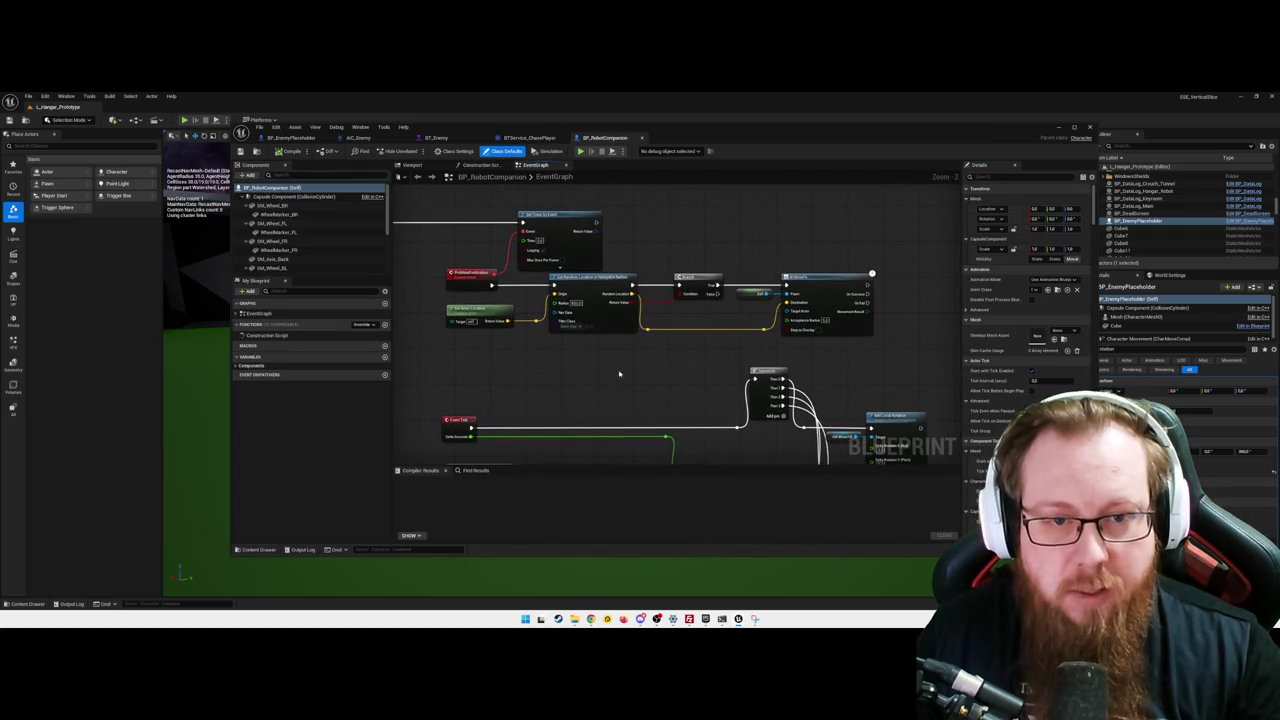
scroll(588, 367, "up", 1)
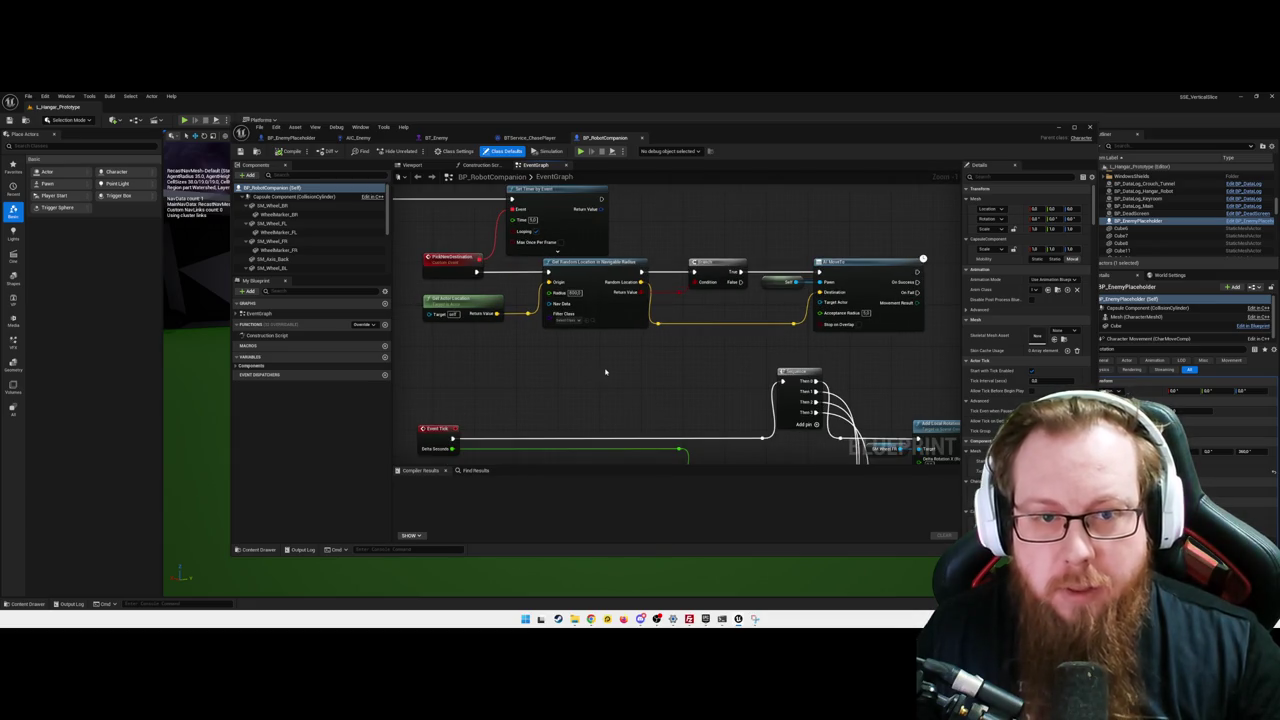
left_click_drag(600, 371, 612, 399)
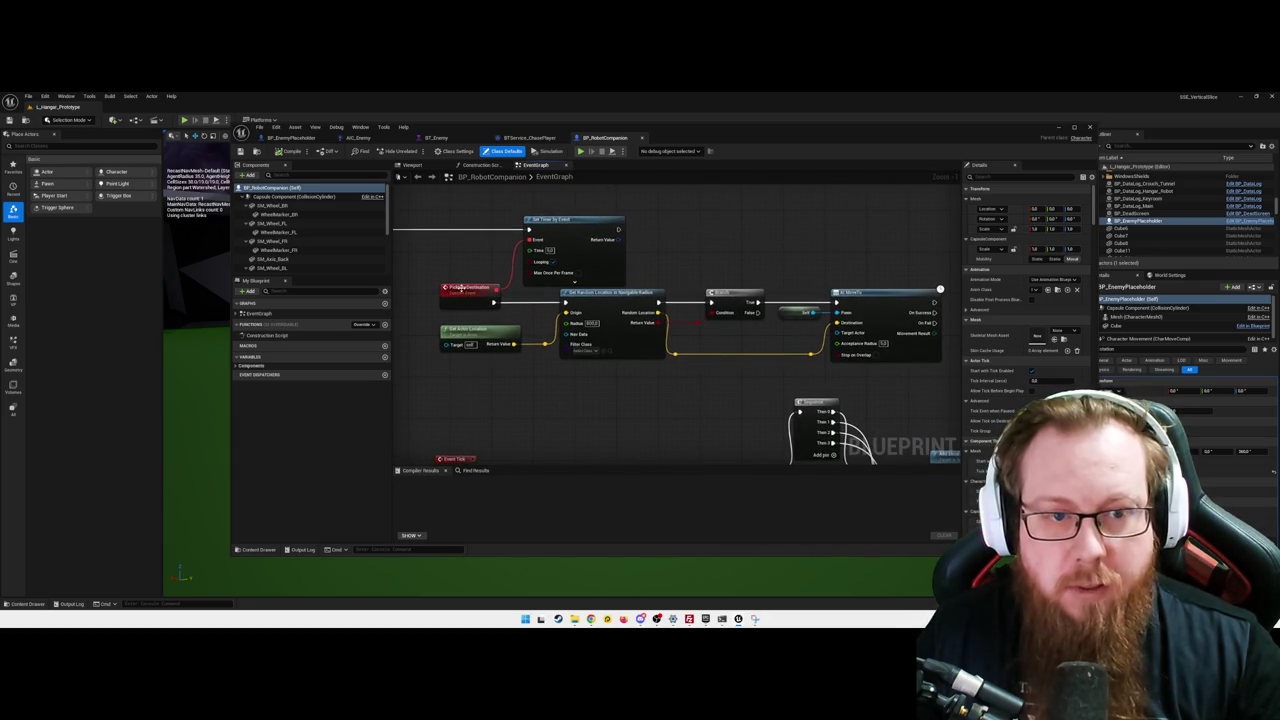
mouse_move(580, 406)
left_mouse_down()
mouse_move(687, 436)
mouse_move(640, 429)
mouse_move(669, 403)
mouse_move(579, 271)
left_mouse_up()
left_click_drag(669, 408, 619, 410)
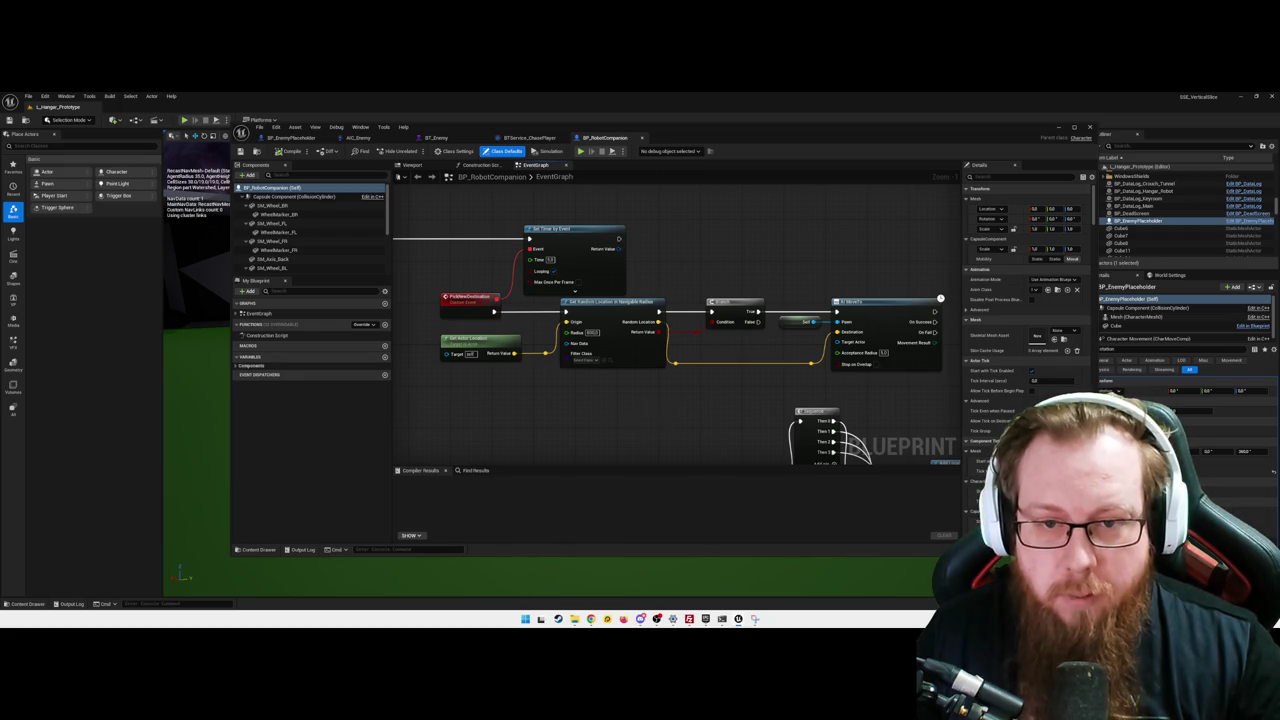
left_click_drag(573, 388, 561, 386)
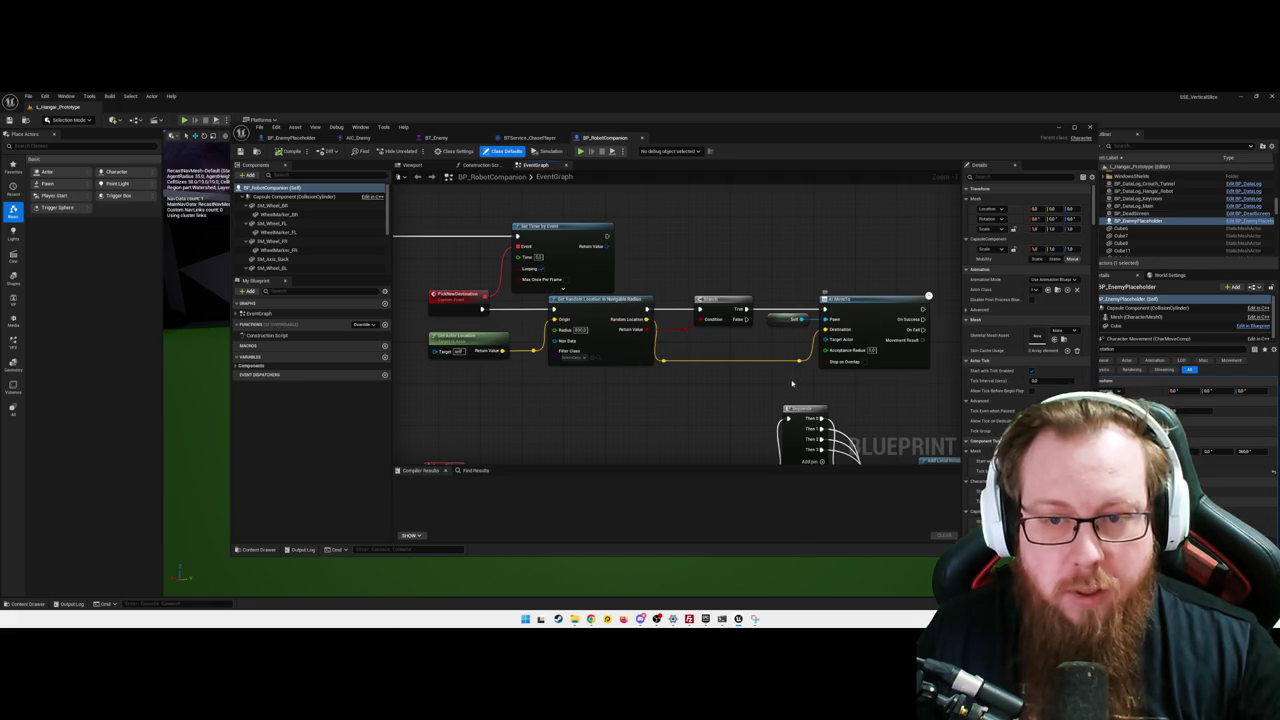
left_click_drag(765, 394, 712, 397)
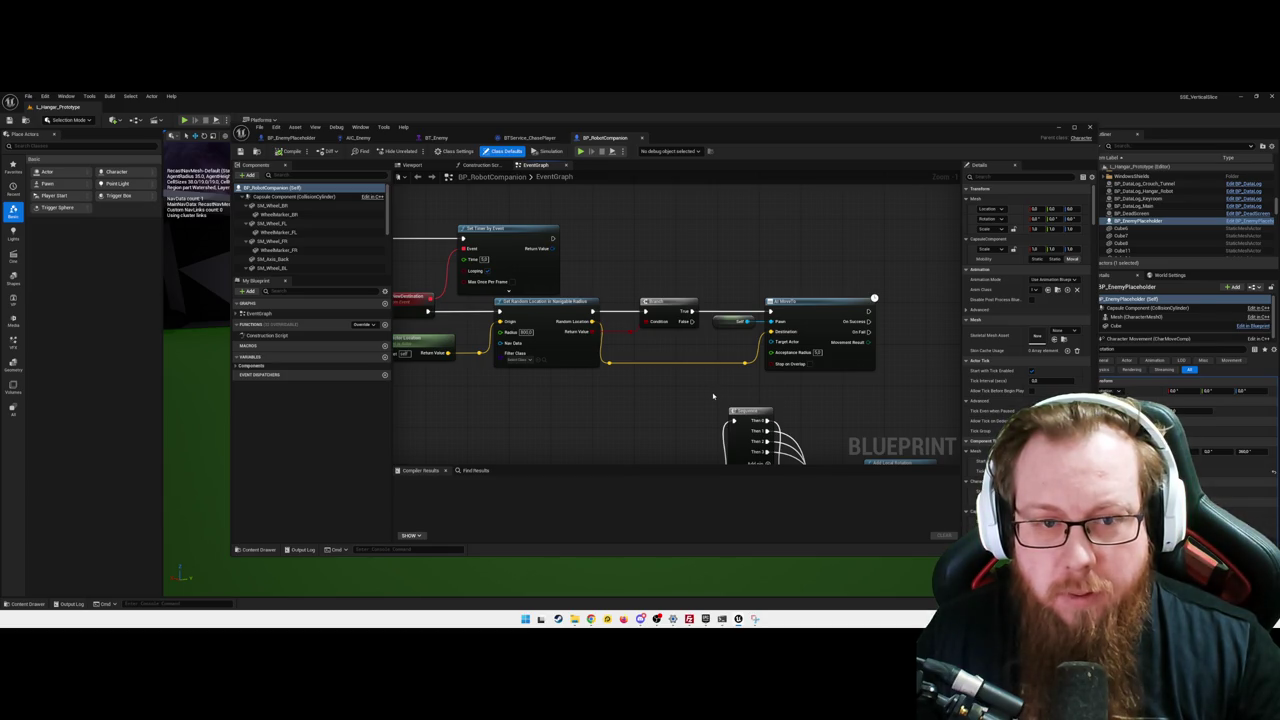
mouse_move(601, 400)
left_mouse_down()
mouse_move(751, 380)
mouse_move(677, 374)
mouse_move(680, 386)
mouse_move(620, 267)
mouse_move(680, 423)
mouse_move(637, 369)
left_mouse_up()
scroll(620, 267, "up", 1)
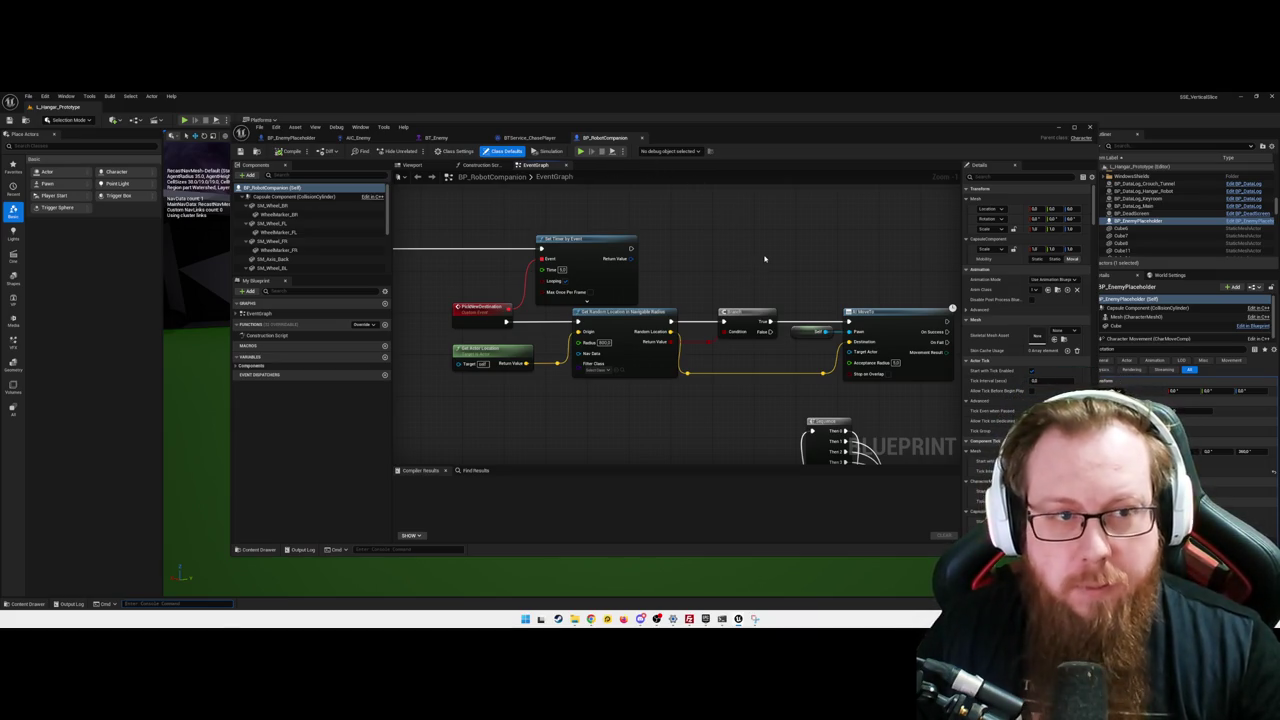
scroll(765, 259, "down", 1)
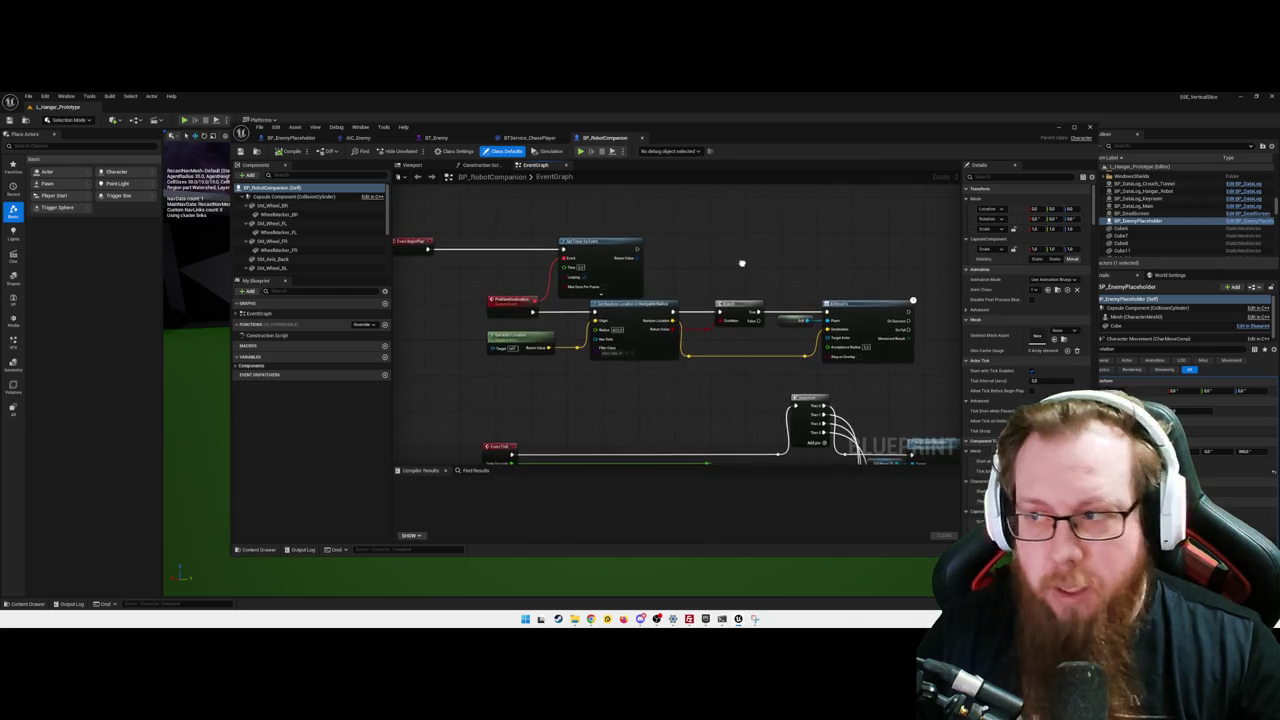
- Return to BTService_ChasePlayer, select and centre the direction nodes, then drag from the location output
left_click(529, 143)
mouse_move(650, 389)
left_mouse_down()
mouse_move(694, 369)
mouse_move(732, 372)
left_mouse_up()
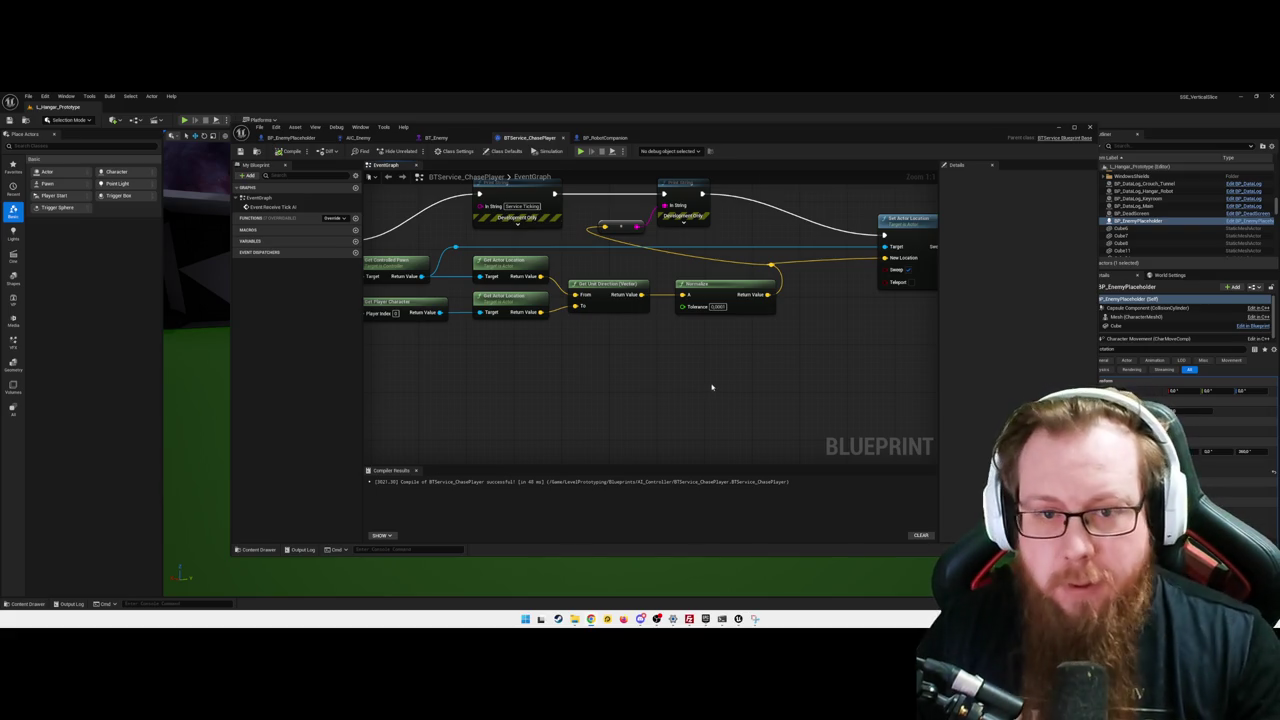
mouse_move(716, 384)
left_mouse_down()
mouse_move(617, 414)
mouse_move(640, 414)
mouse_move(594, 414)
mouse_move(604, 411)
left_mouse_up()
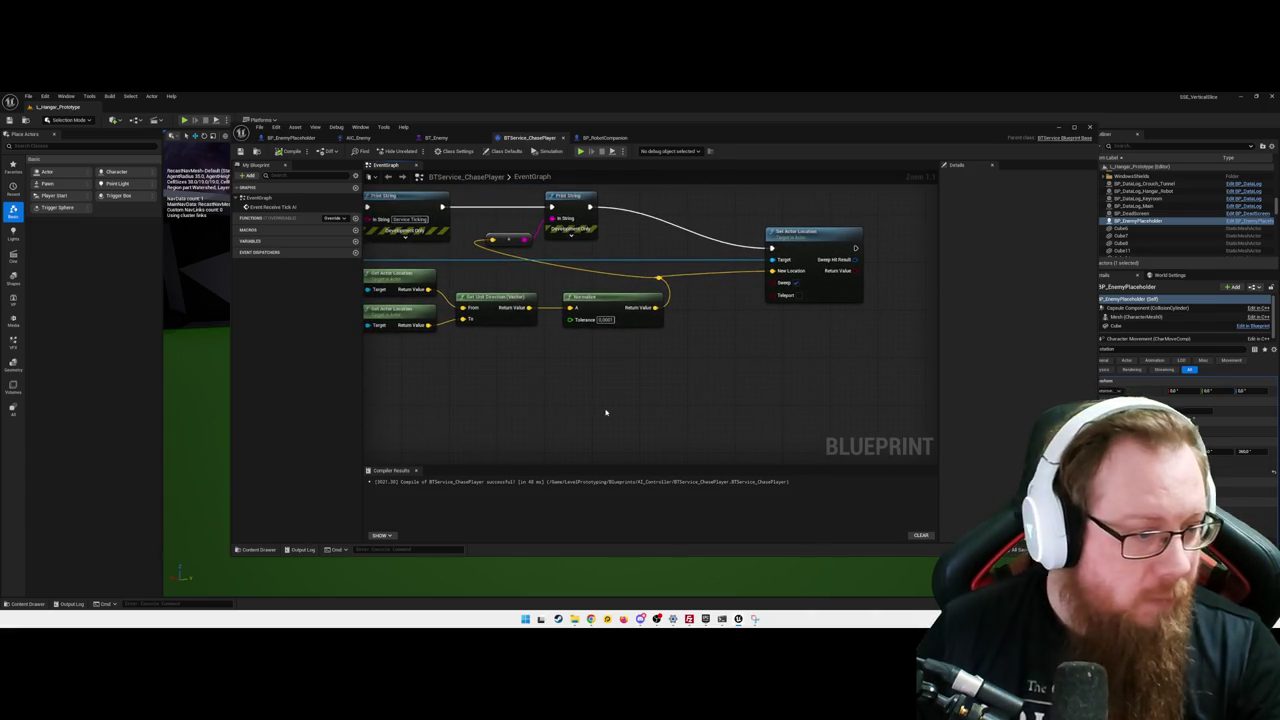
left_click_drag(657, 371, 650, 394)
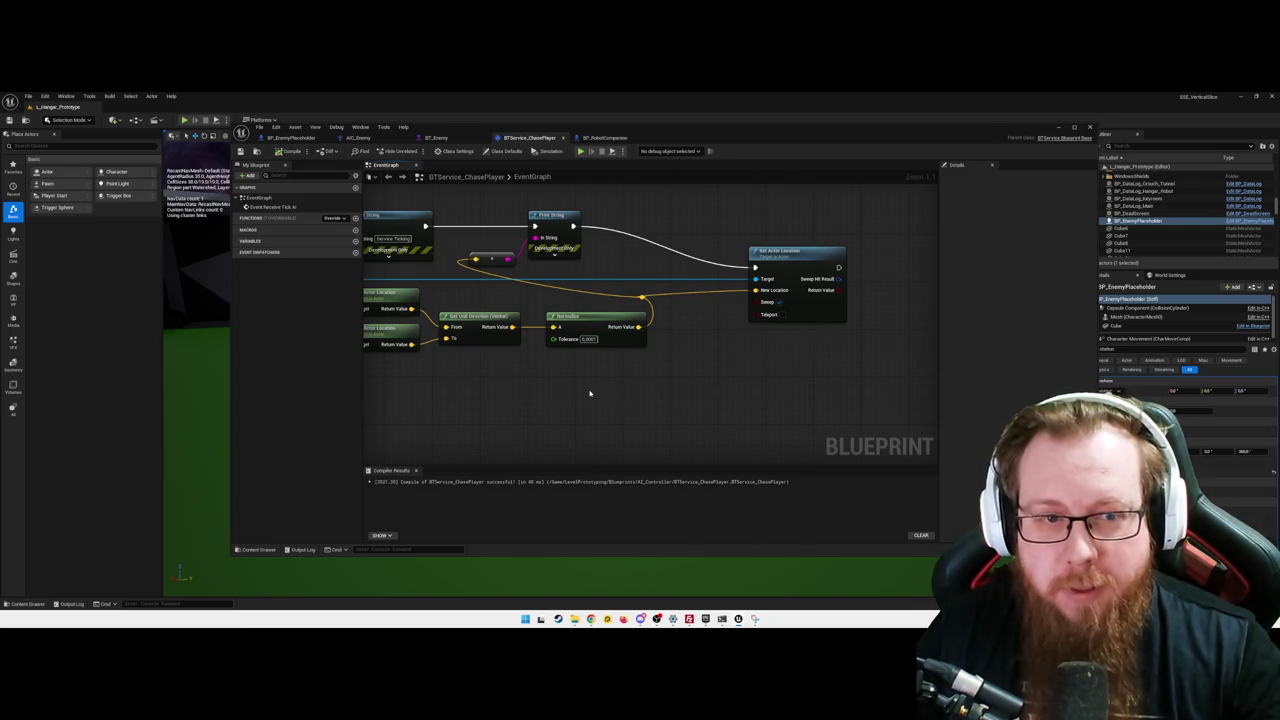
left_click_drag(564, 383, 674, 383)
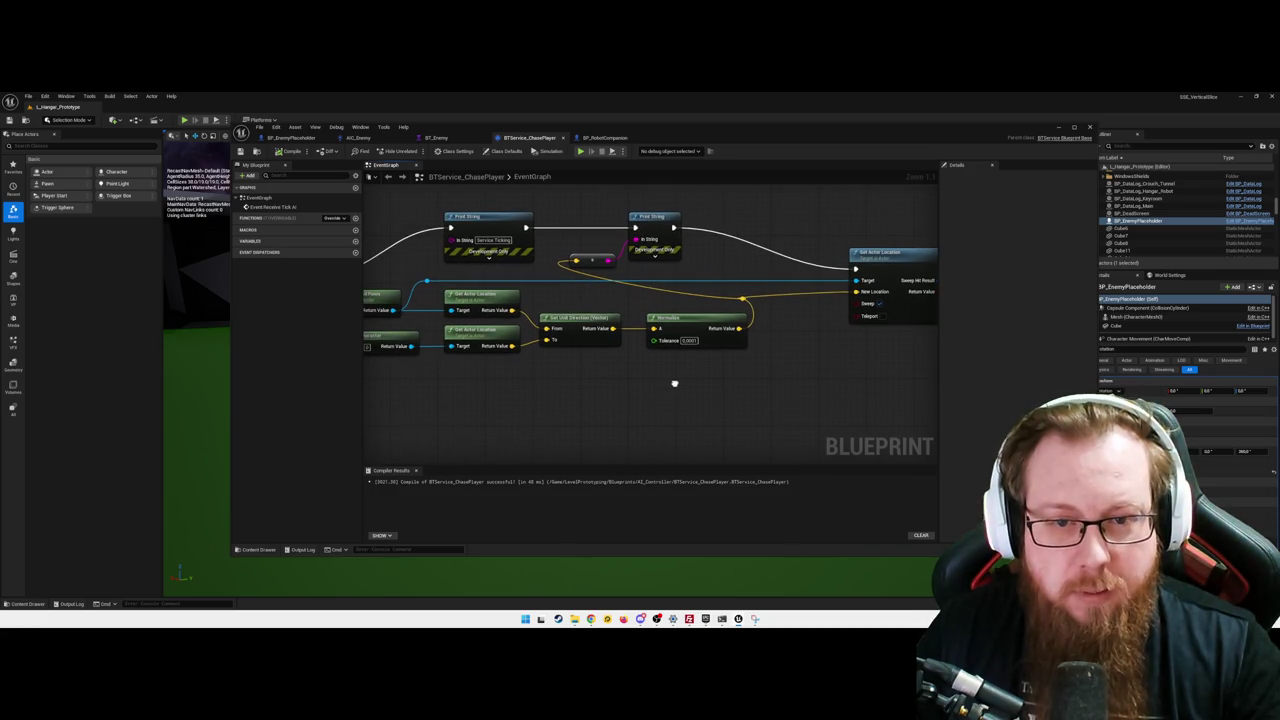
mouse_move(720, 380)
left_mouse_down()
mouse_move(709, 366)
mouse_move(749, 351)
left_mouse_up()
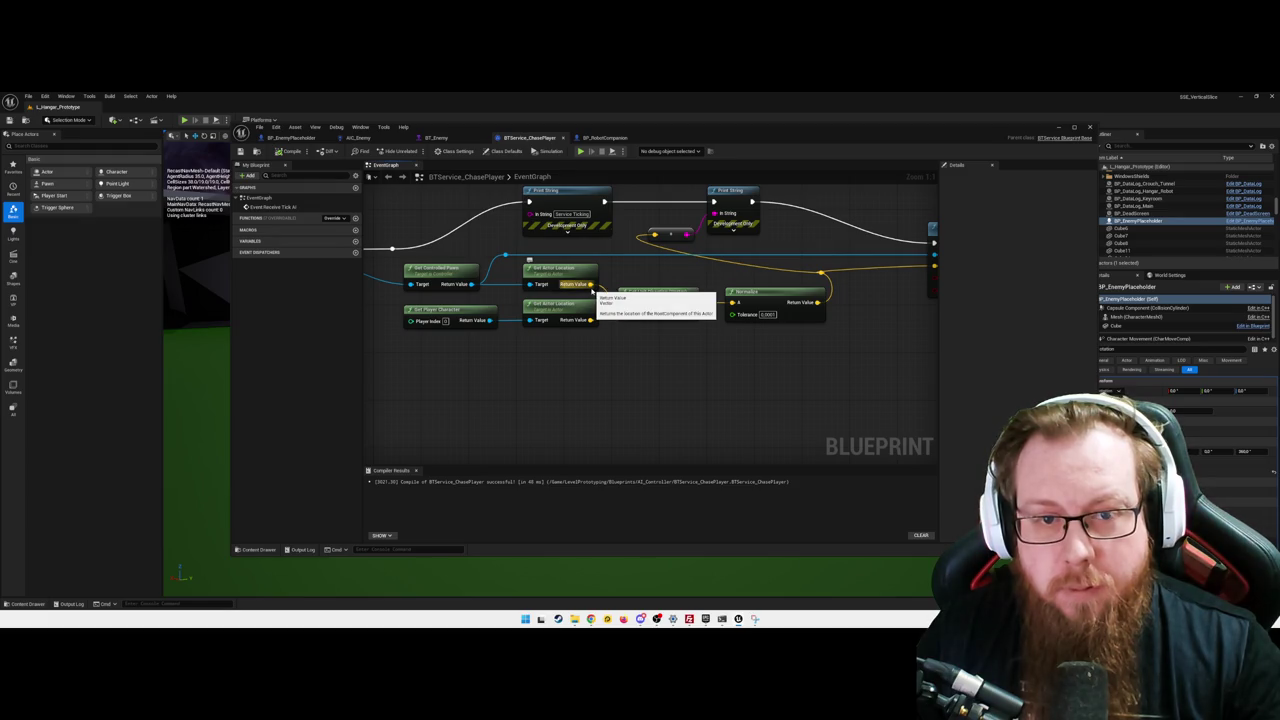
left_click_drag(591, 285, 620, 390)
- Abandon the 'correc' node search and shift the graph view slightly
type("correc")
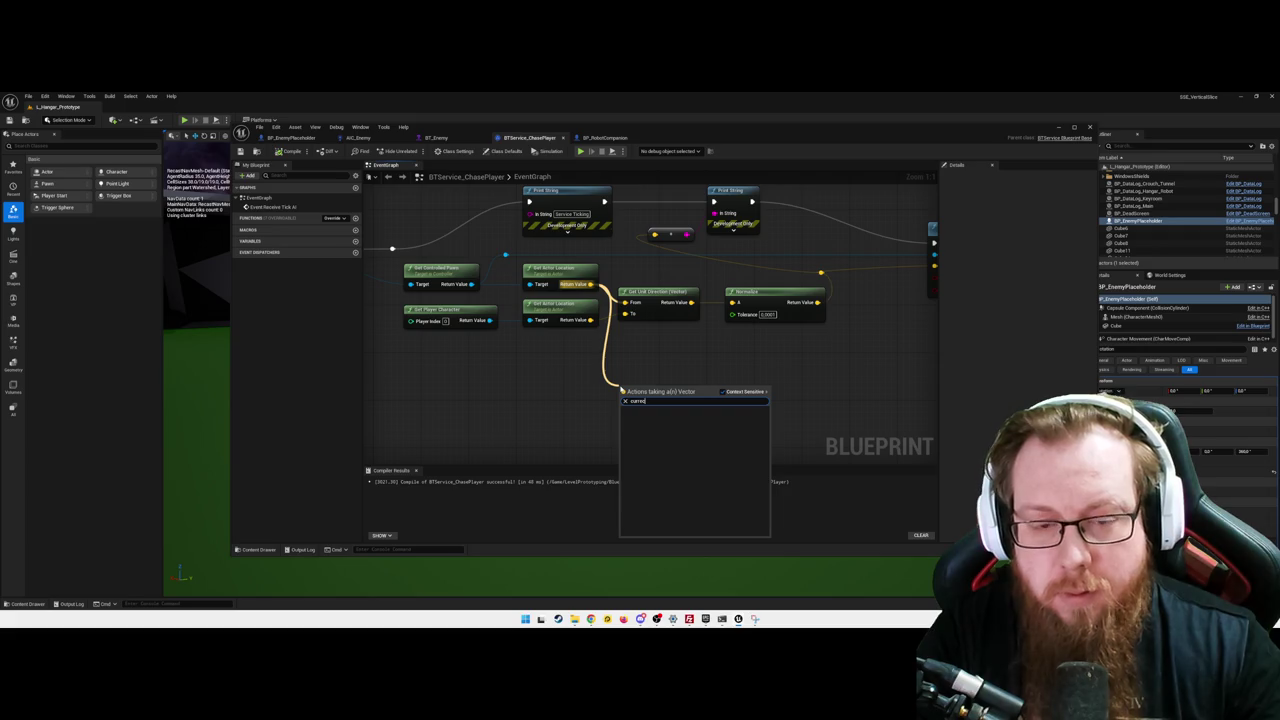
key("BackSpace")
key("BackSpace")
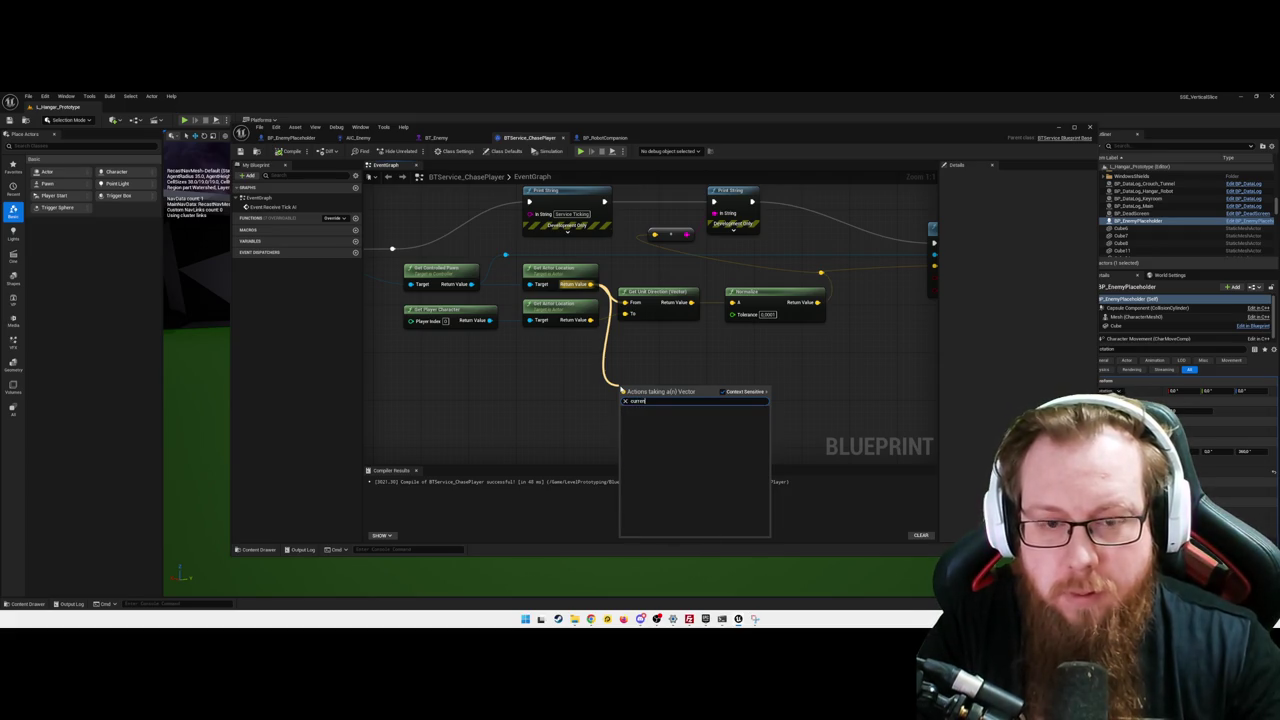
key("Escape")
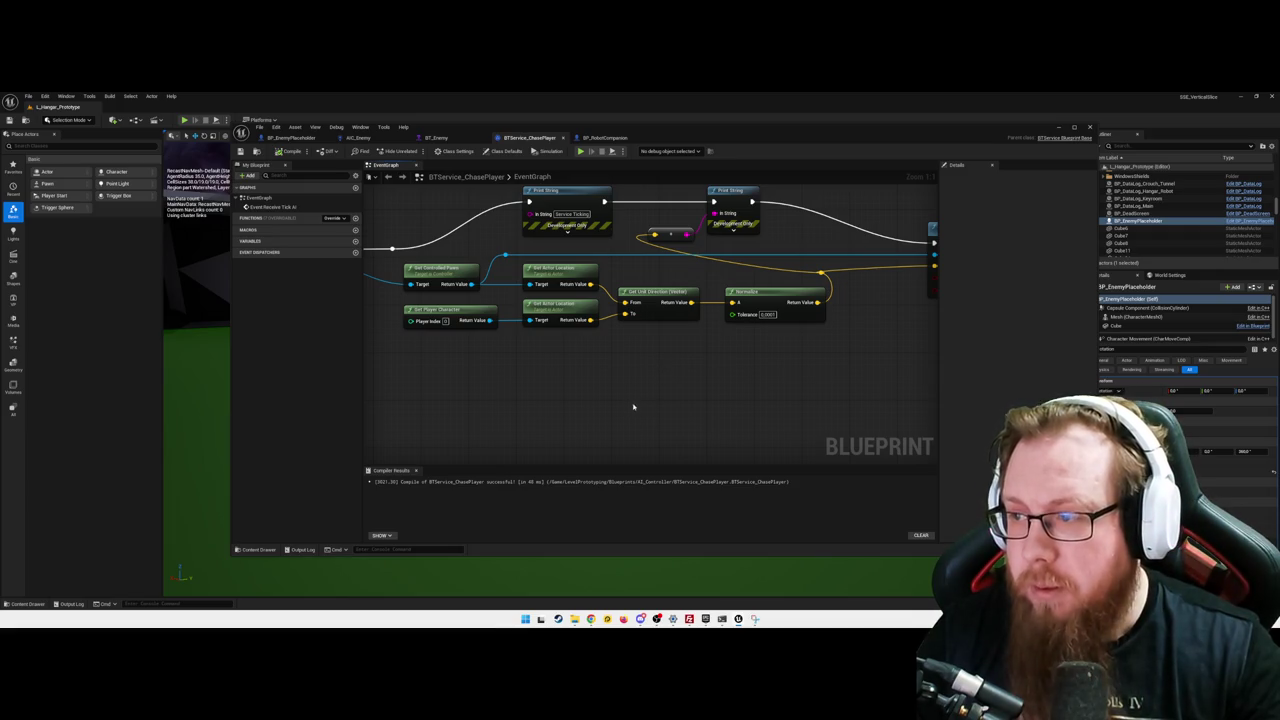
left_click_drag(643, 391, 628, 386)
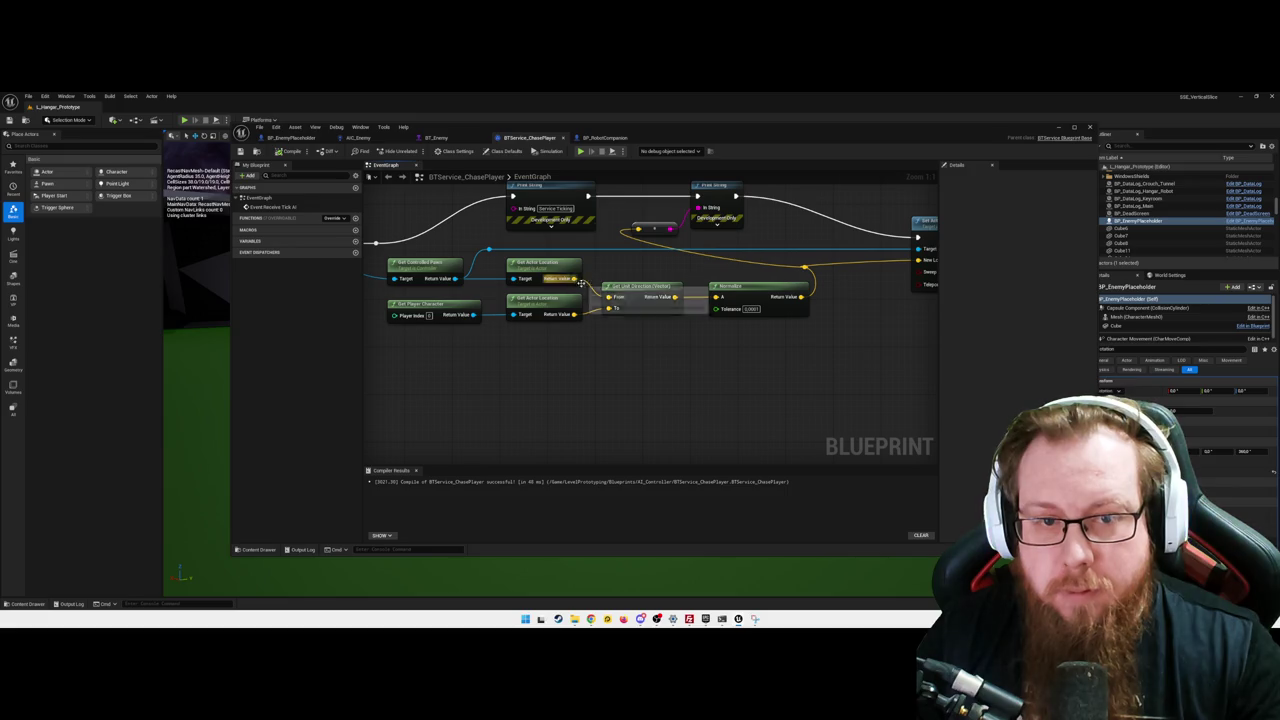
- Add a Normalize node off an actor location pin and position it
mouse_move(609, 307)
left_mouse_down()
mouse_move(676, 374)
mouse_move(643, 402)
left_mouse_up()
type("normal")
key("Return")
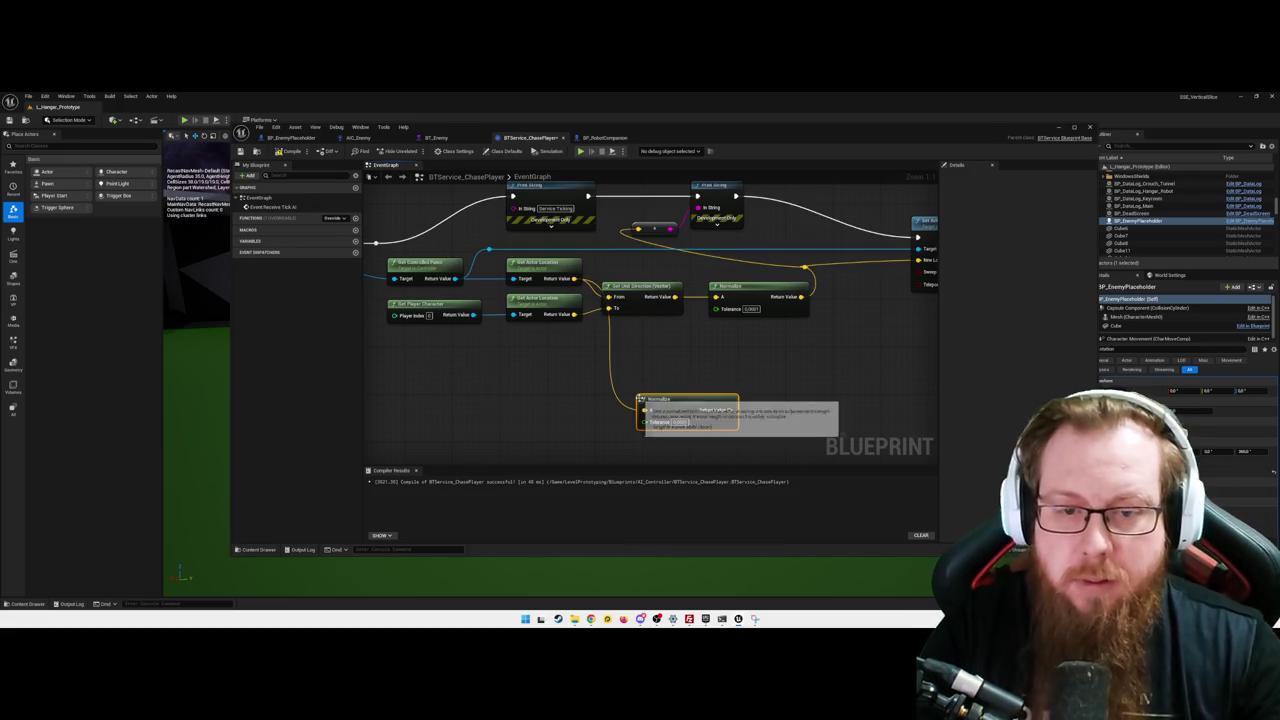
mouse_move(700, 402)
left_mouse_down()
mouse_move(732, 400)
mouse_move(671, 407)
left_mouse_up()
left_click_drag(813, 383, 734, 363)
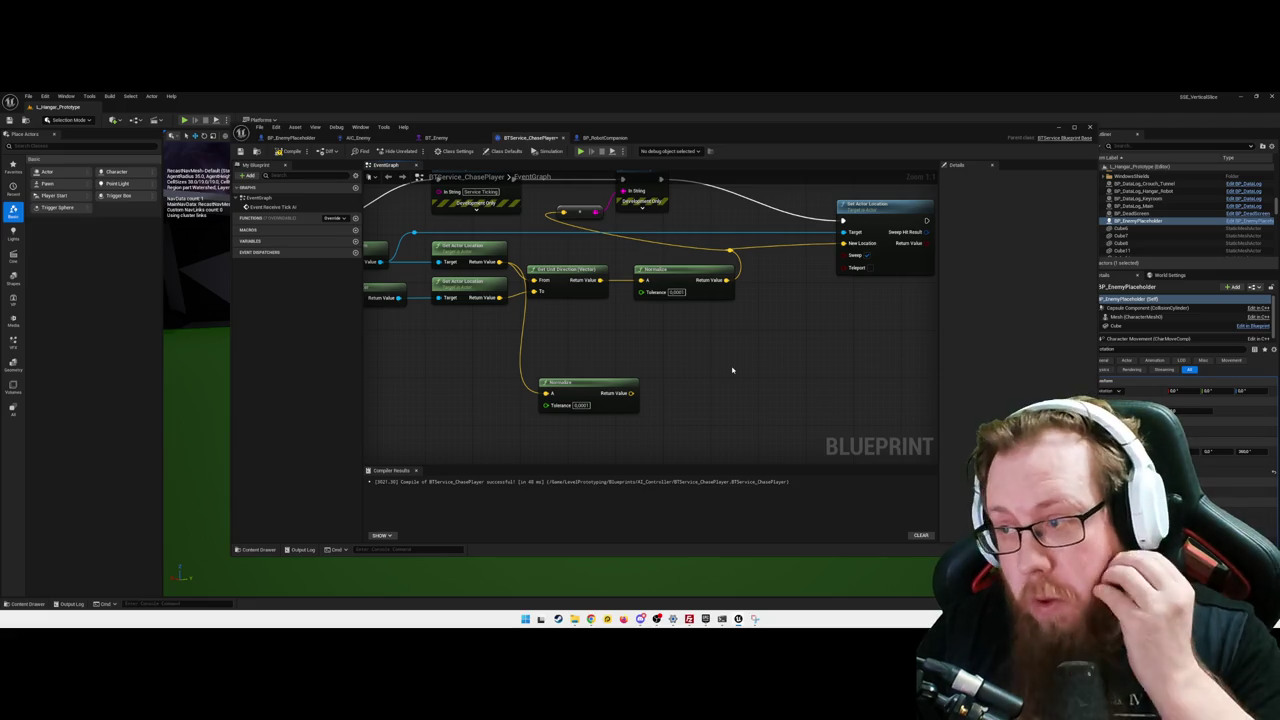
- Branch a vector Multiply node off the Normalize node's Return Value
left_click_drag(626, 396, 692, 397)
type("multiply")
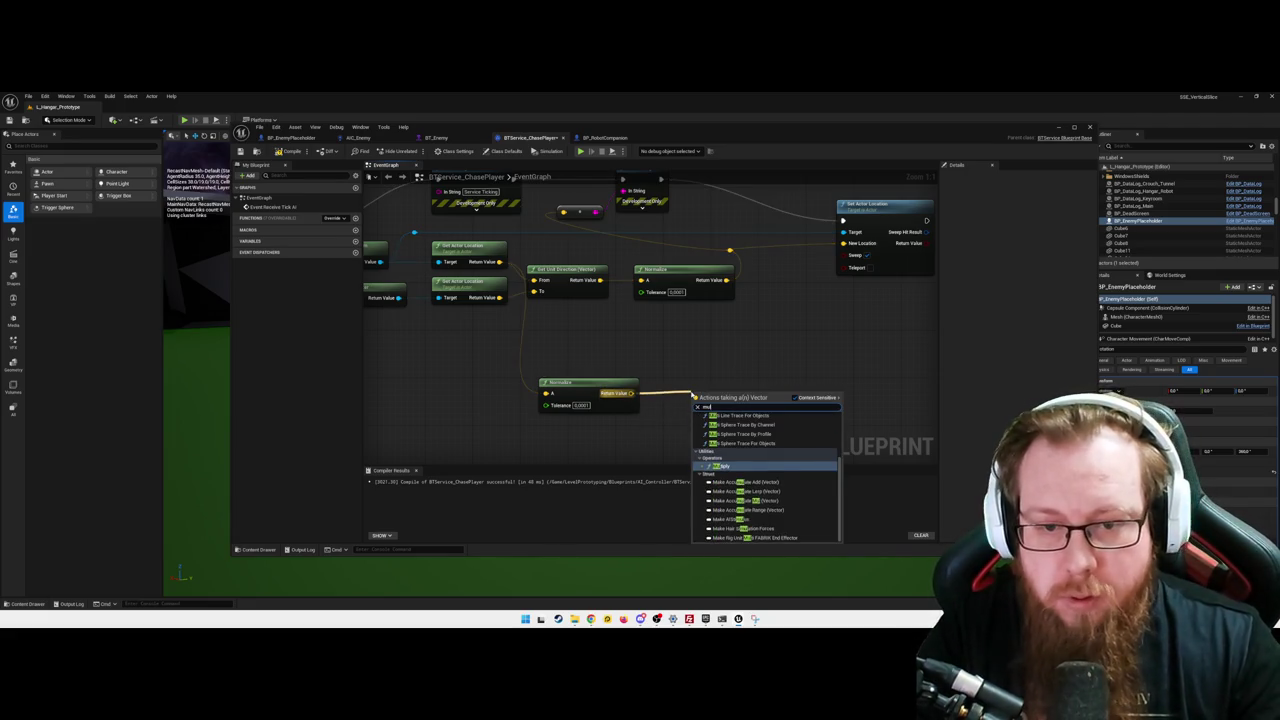
key("Return")
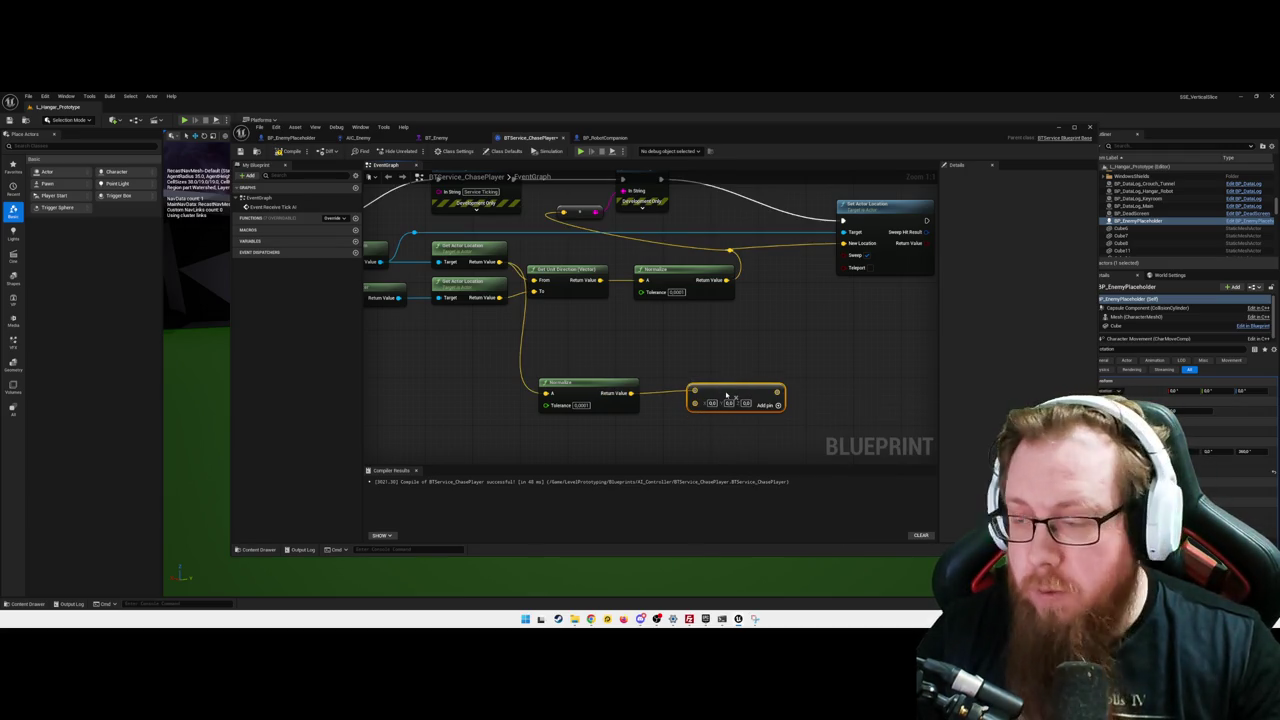
right_click(632, 395)
- Change the type of the Multiply node's second input
mouse_move(671, 446)
left_click(718, 448)
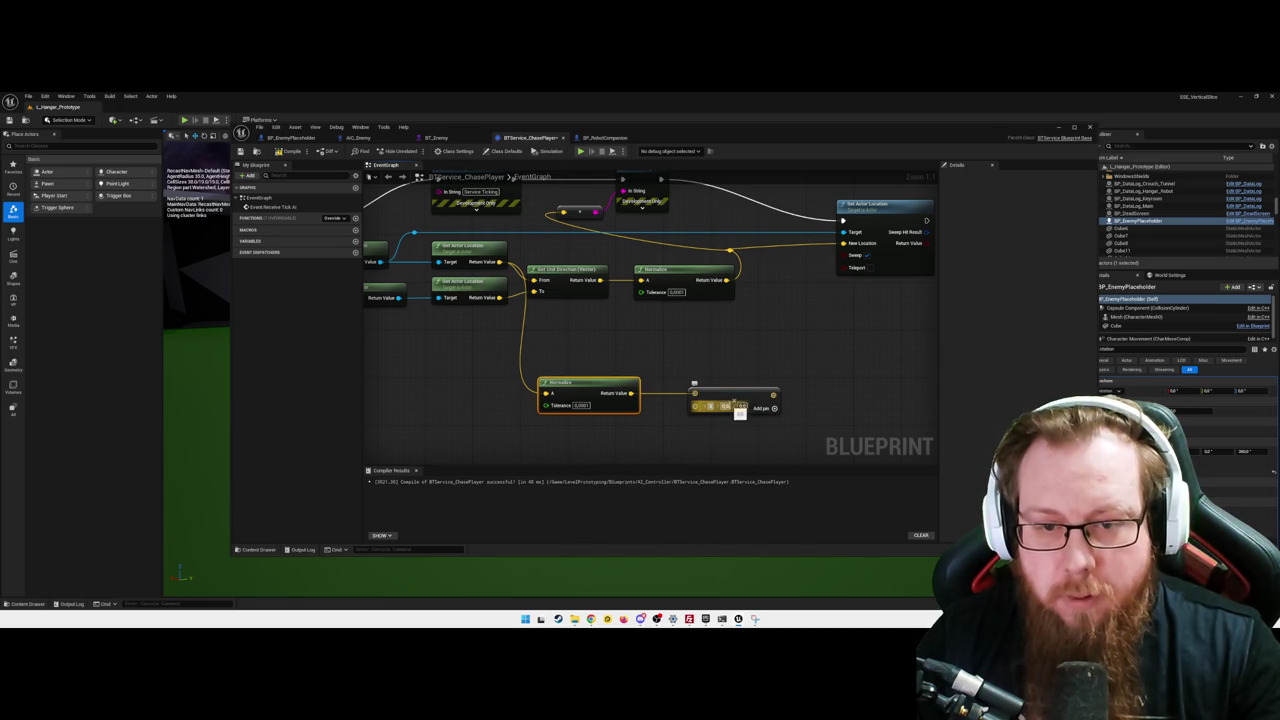
left_click(760, 437)
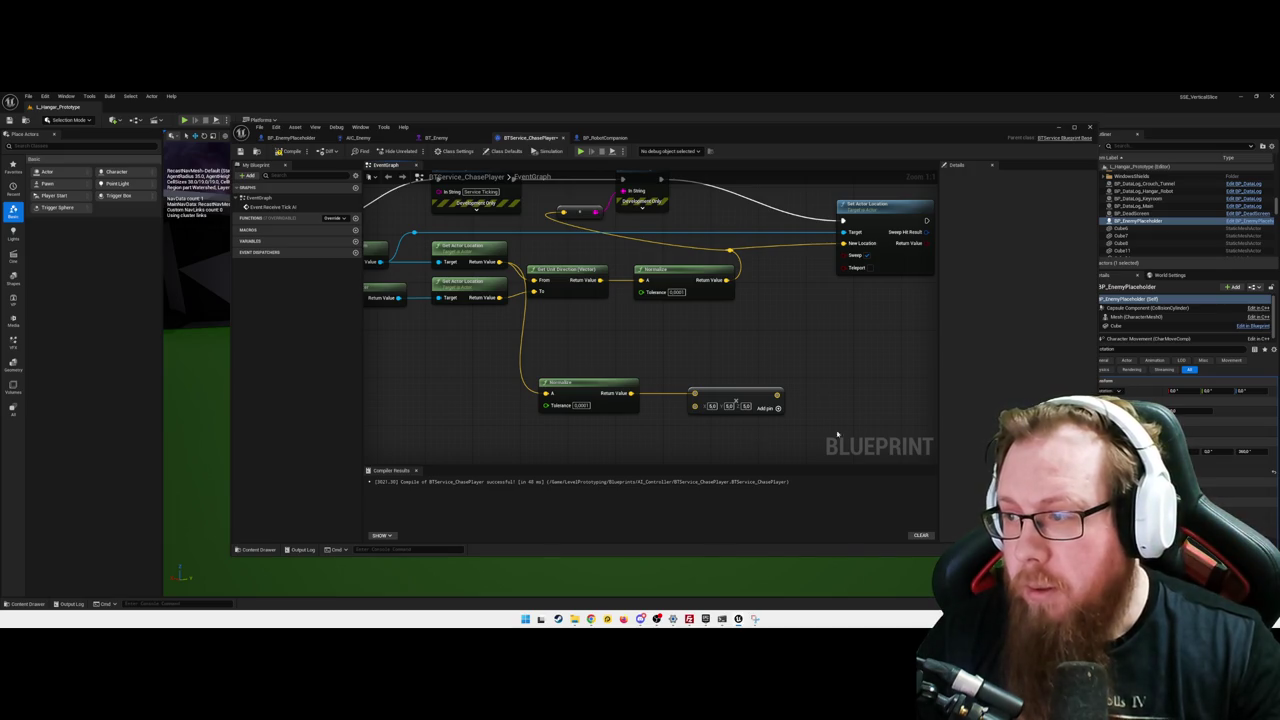
left_click_drag(837, 434, 754, 423)
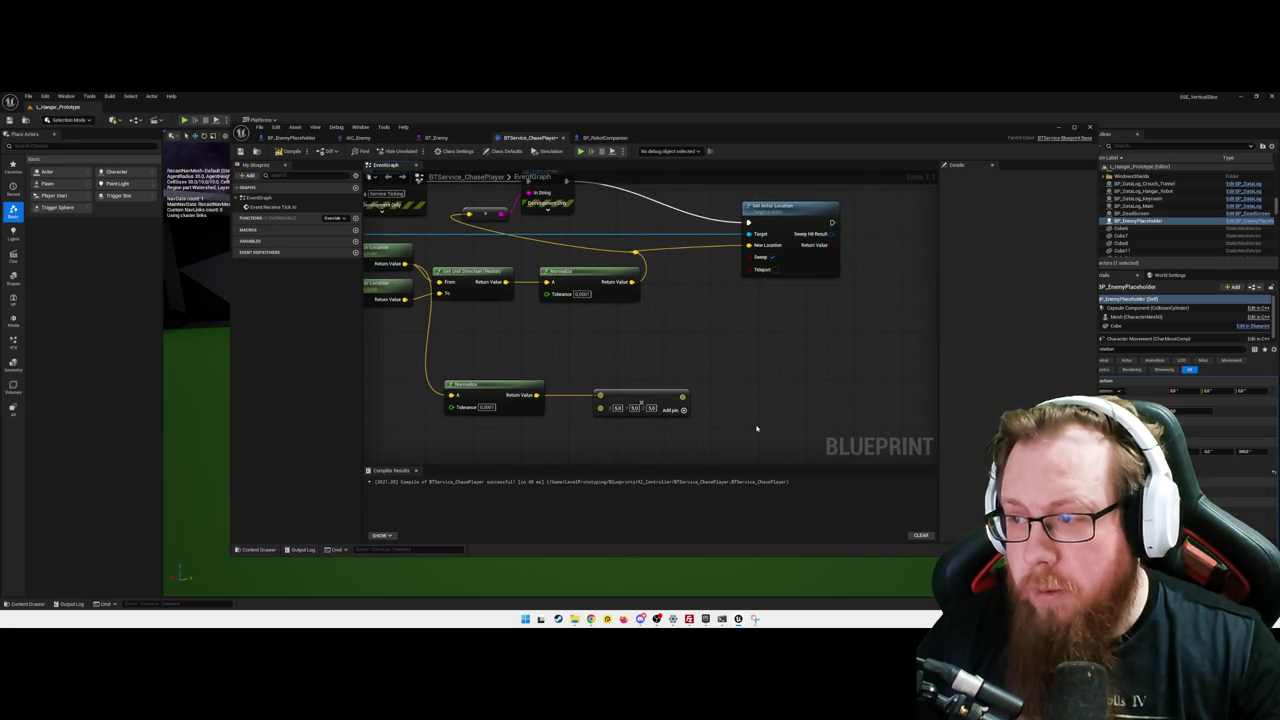
- Add an Add node fed by the Multiply result and the enemy's actor location
right_click(750, 392)
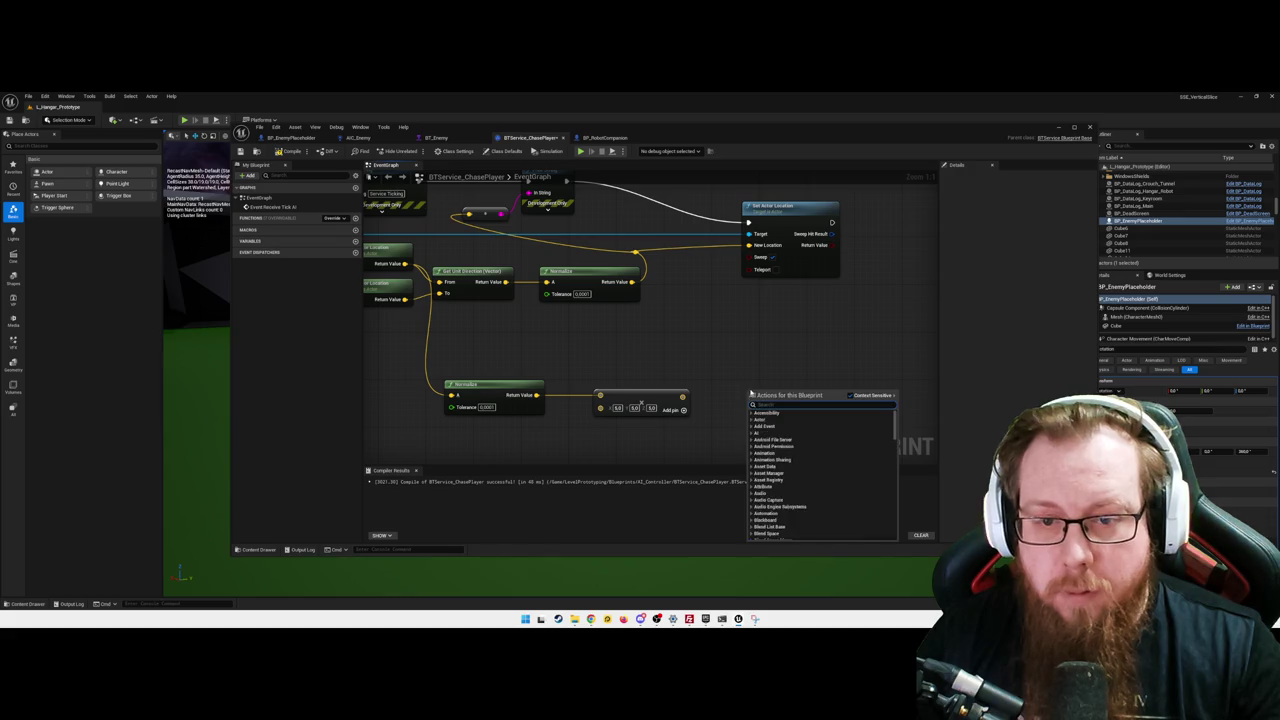
type("add")
left_click(774, 421)
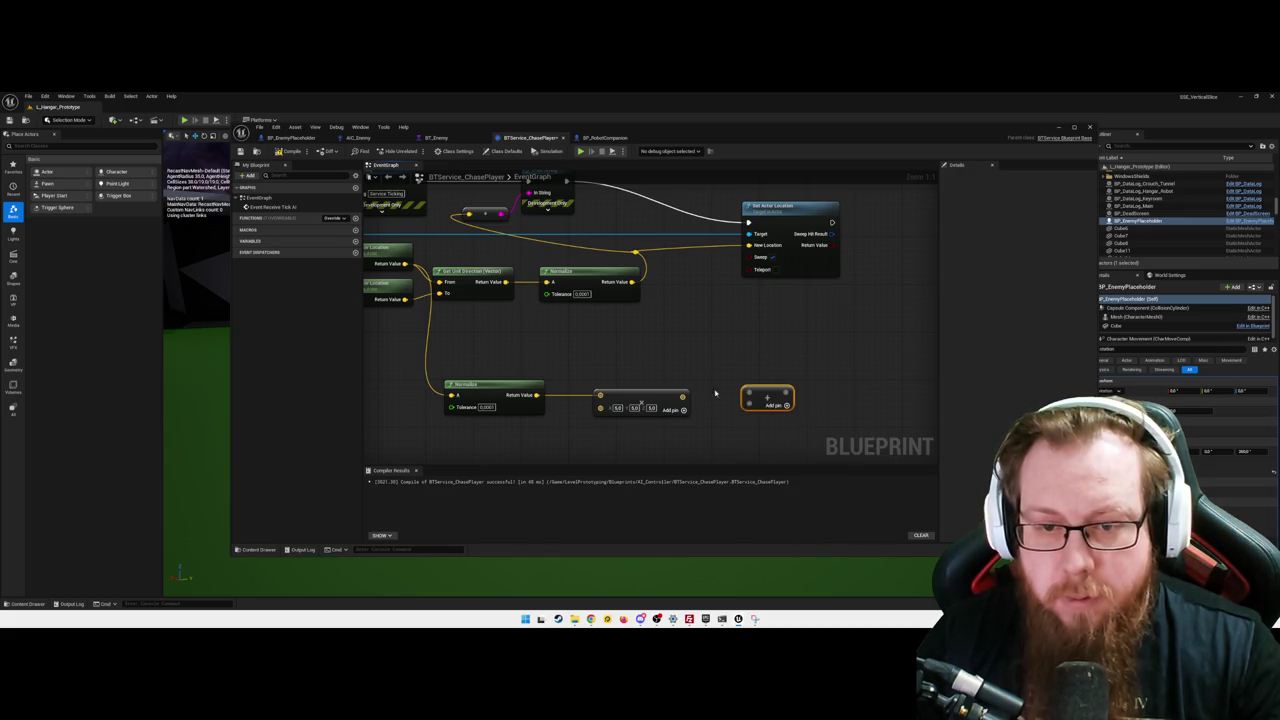
mouse_move(683, 396)
left_mouse_down()
mouse_move(750, 405)
mouse_move(732, 358)
left_mouse_up()
left_click(790, 398)
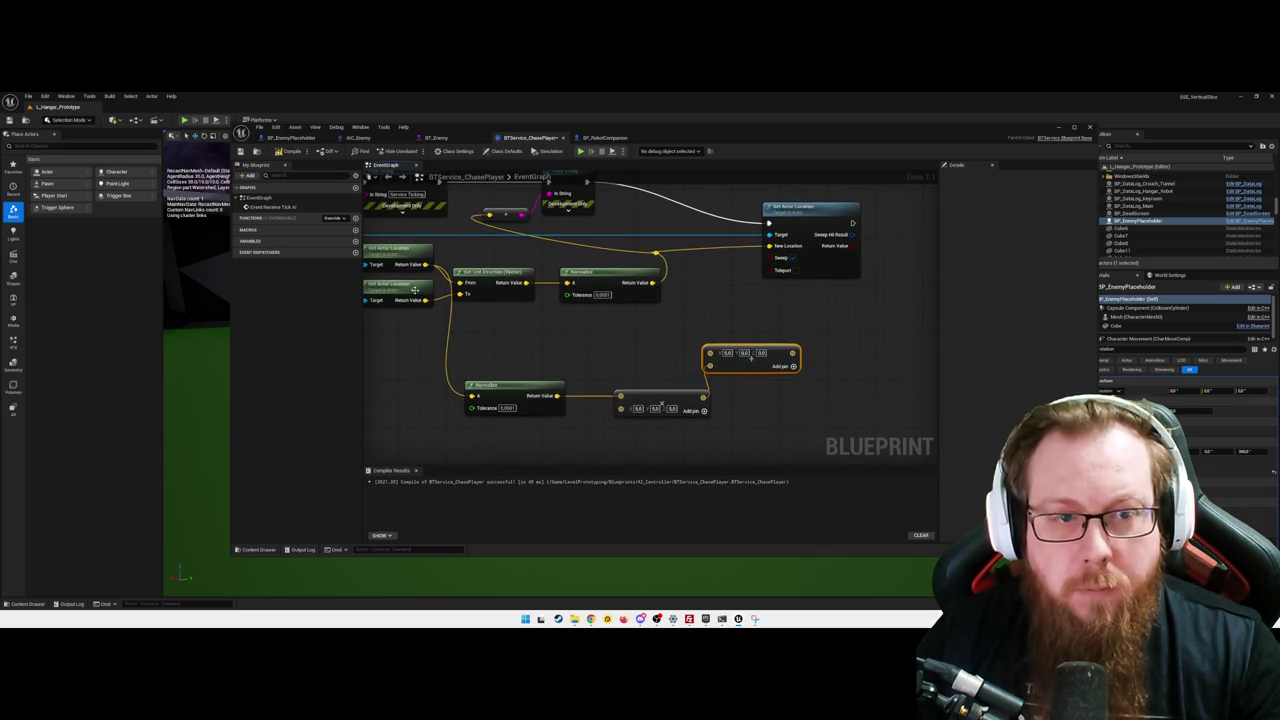
mouse_move(425, 264)
left_mouse_down()
mouse_move(540, 342)
mouse_move(710, 354)
left_mouse_up()
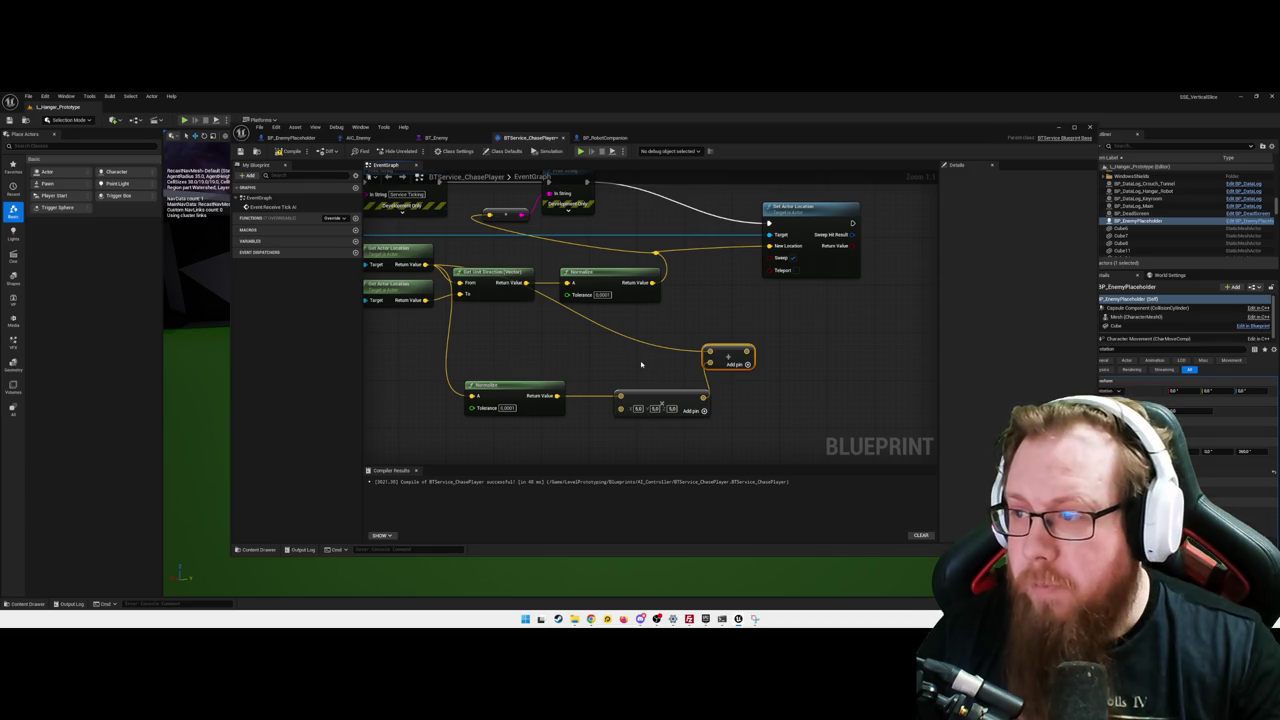
- Untangle the wires by moving Get Unit Direction and Normalize, then select the upper node chain
left_click_drag(600, 349, 677, 349)
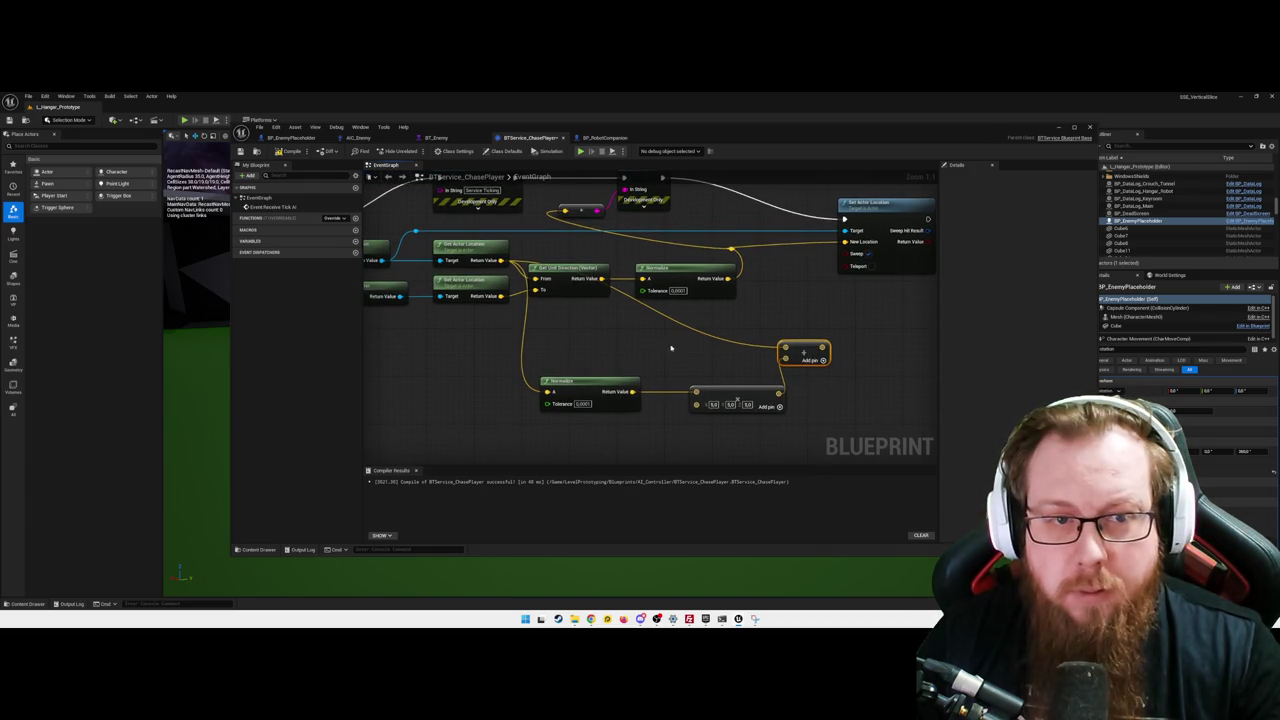
left_click_drag(469, 337, 532, 340)
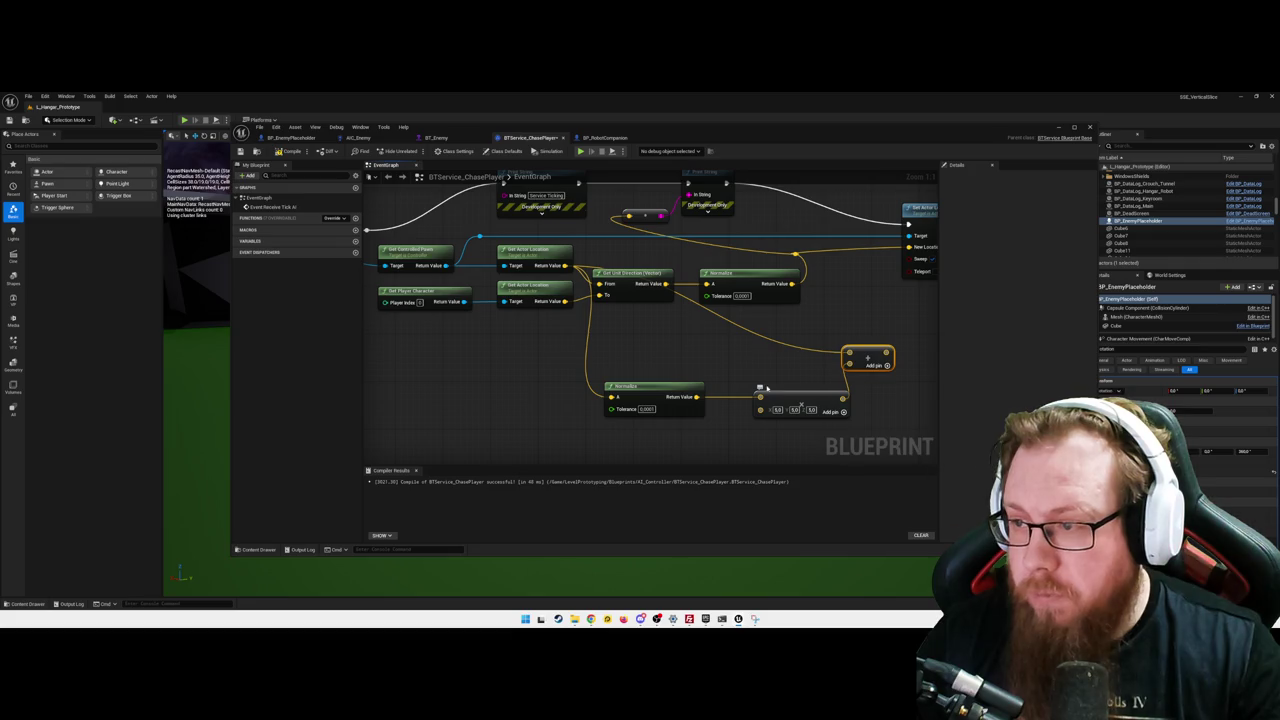
left_click_drag(756, 366, 677, 357)
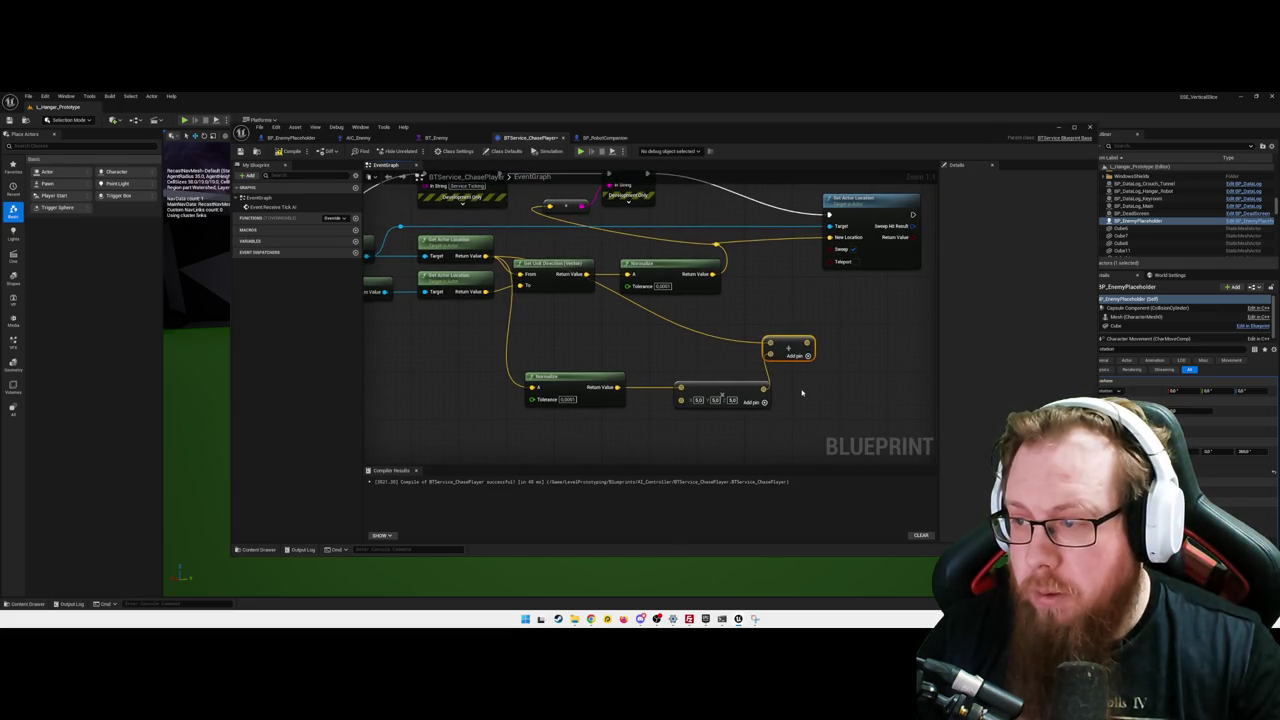
mouse_move(818, 387)
left_mouse_down()
mouse_move(788, 395)
mouse_move(809, 247)
left_mouse_up()
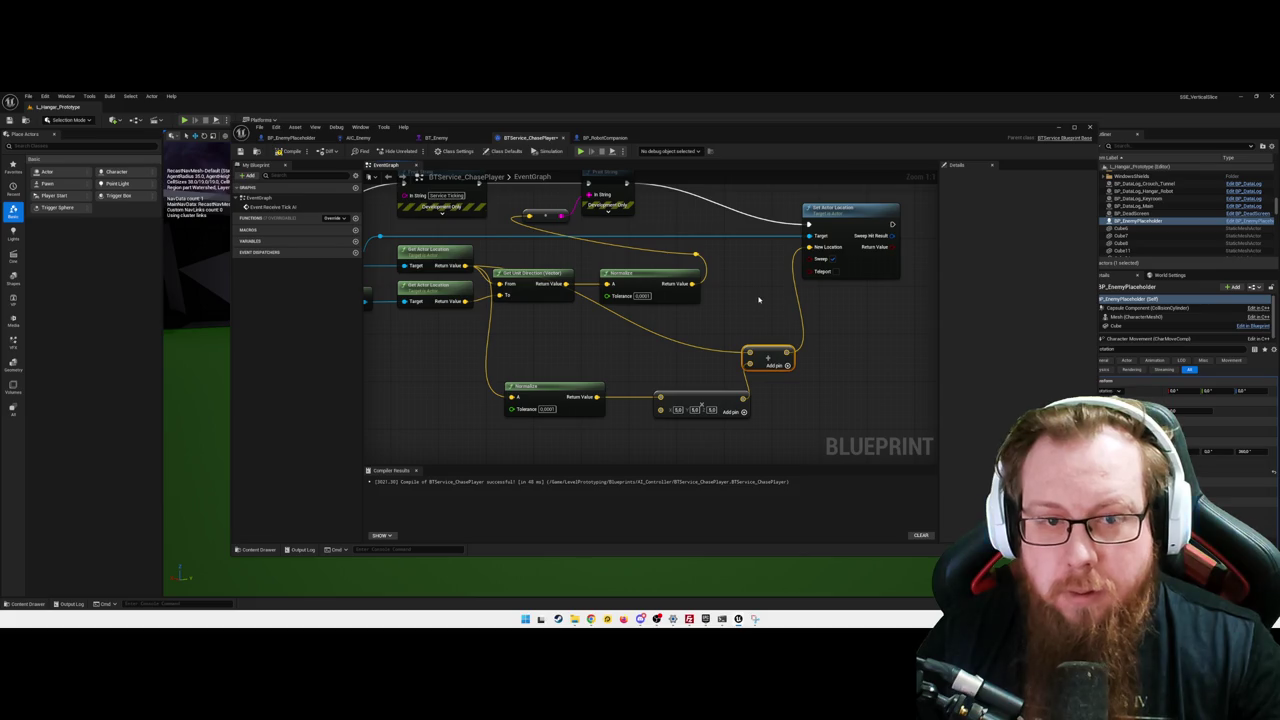
left_click_drag(534, 278, 569, 324)
left_click_drag(636, 272, 686, 276)
left_click_drag(573, 318, 613, 265)
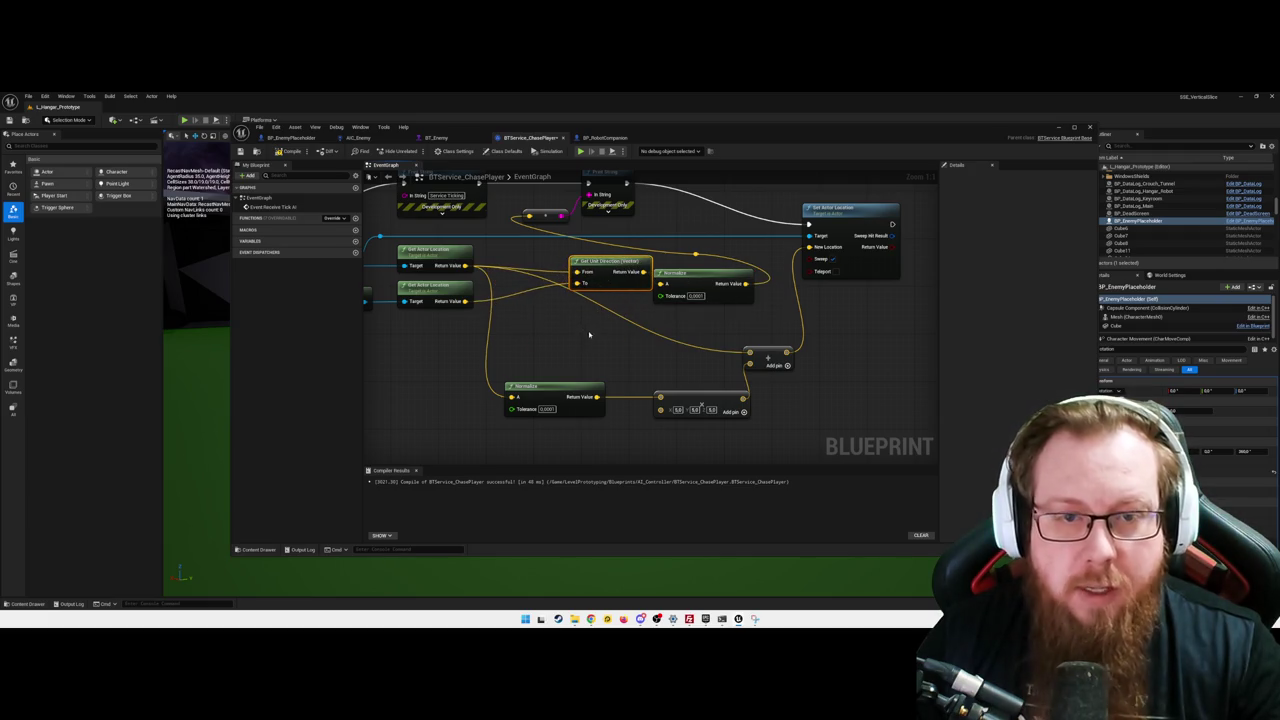
scroll(590, 325, "down", 2)
left_click_drag(510, 197, 575, 240)
left_click_drag(672, 265, 710, 290)
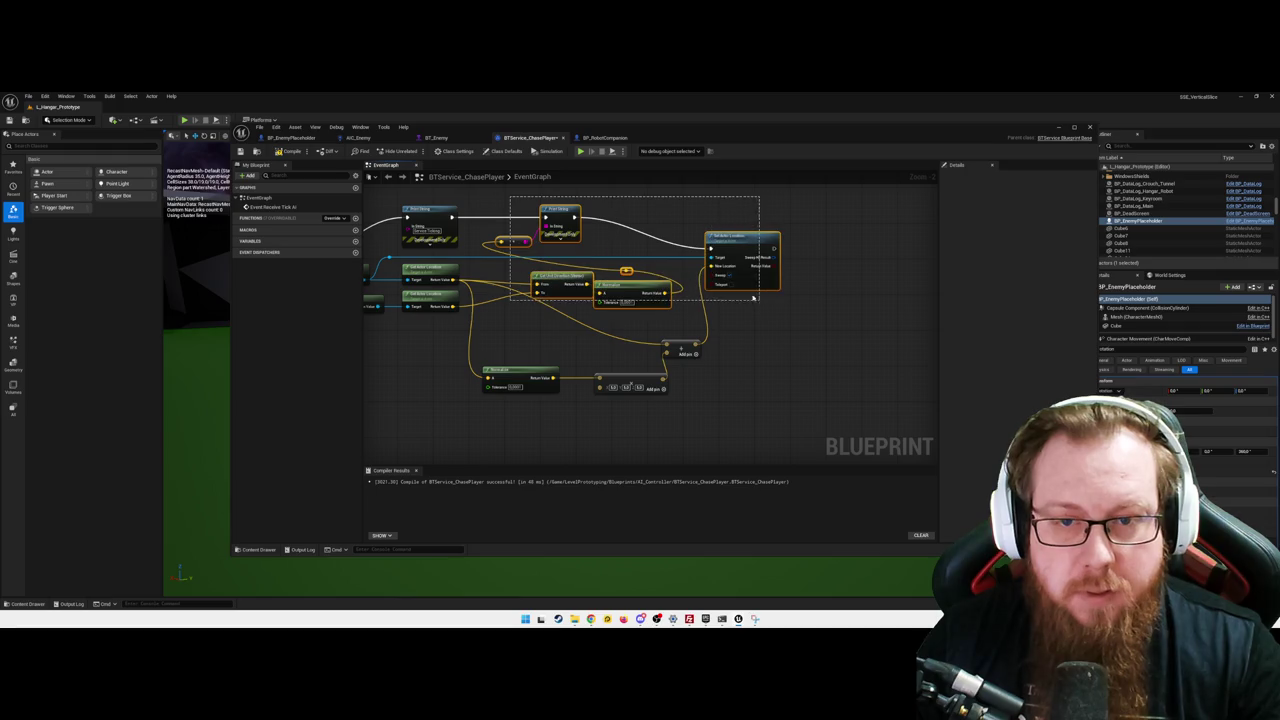
- Shift the selected upper nodes right and frame the whole chase chain
left_click_drag(629, 286, 660, 284)
left_click(660, 284)
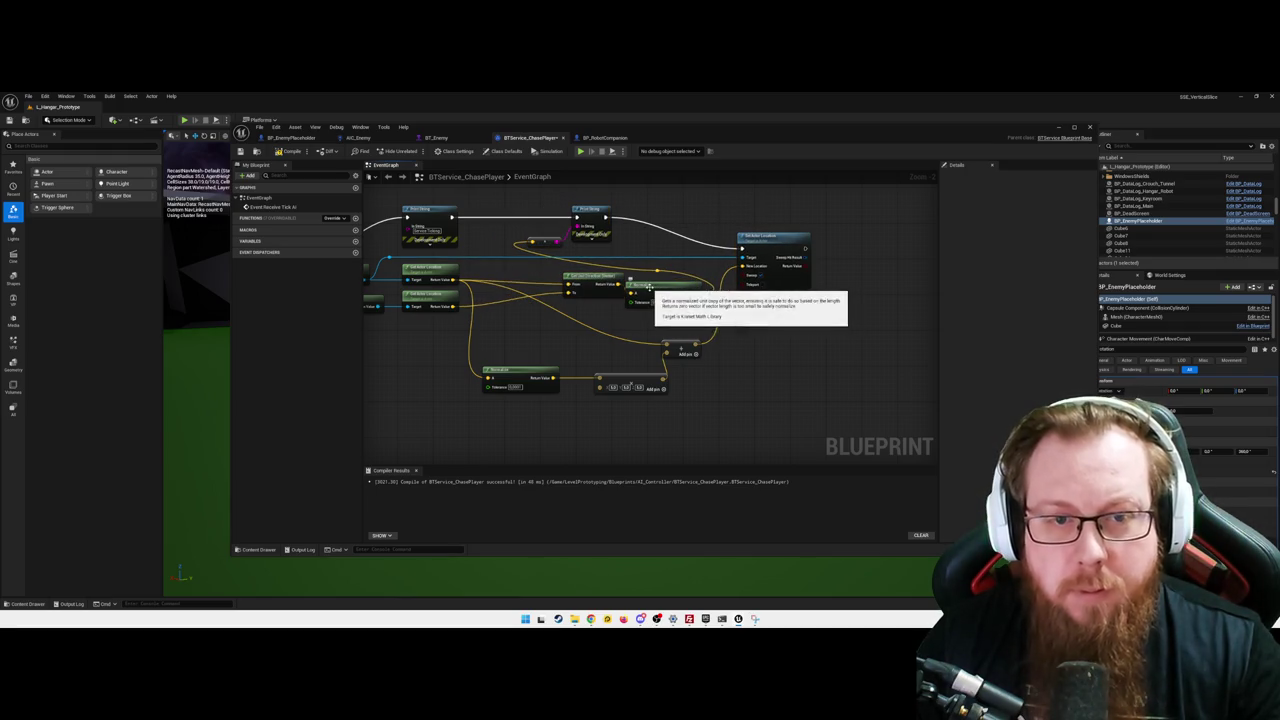
left_click_drag(550, 337, 651, 351)
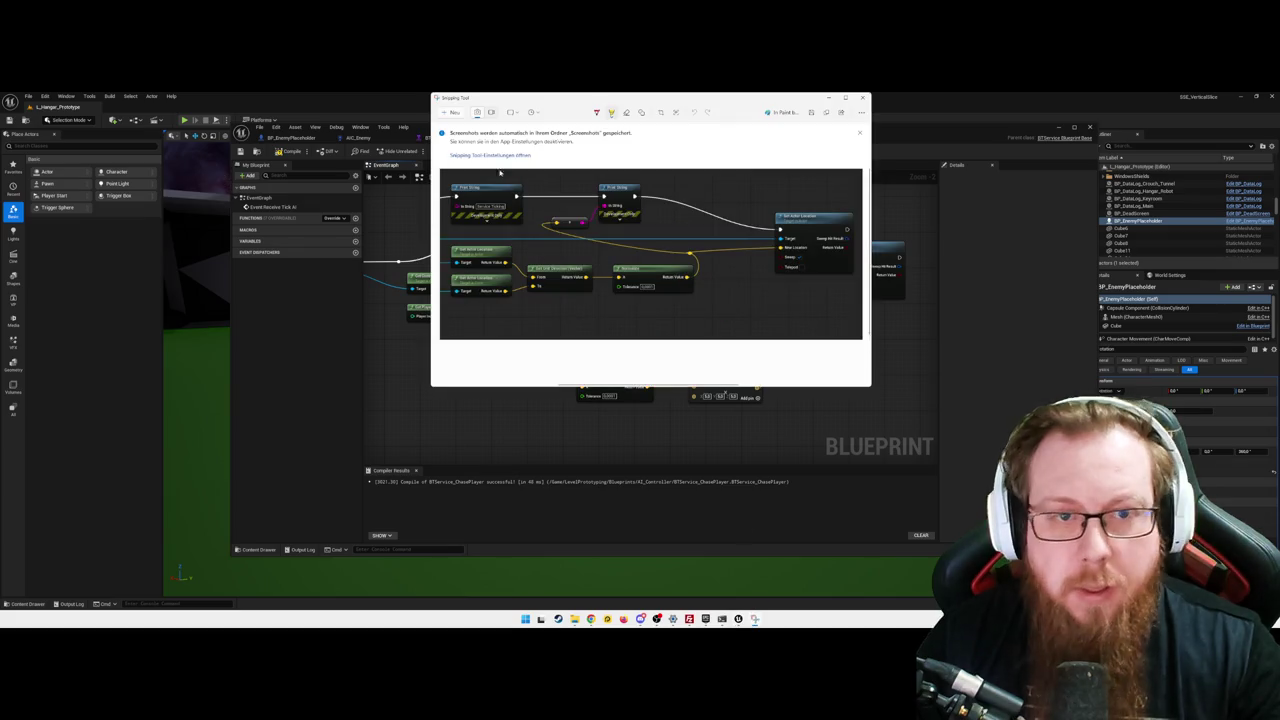
- Capture a Snipping Tool screenshot of the Blueprint graph region
key("shift+super+s")
mouse_move(388, 190)
left_mouse_down()
mouse_move(738, 272)
mouse_move(918, 458)
left_mouse_up()
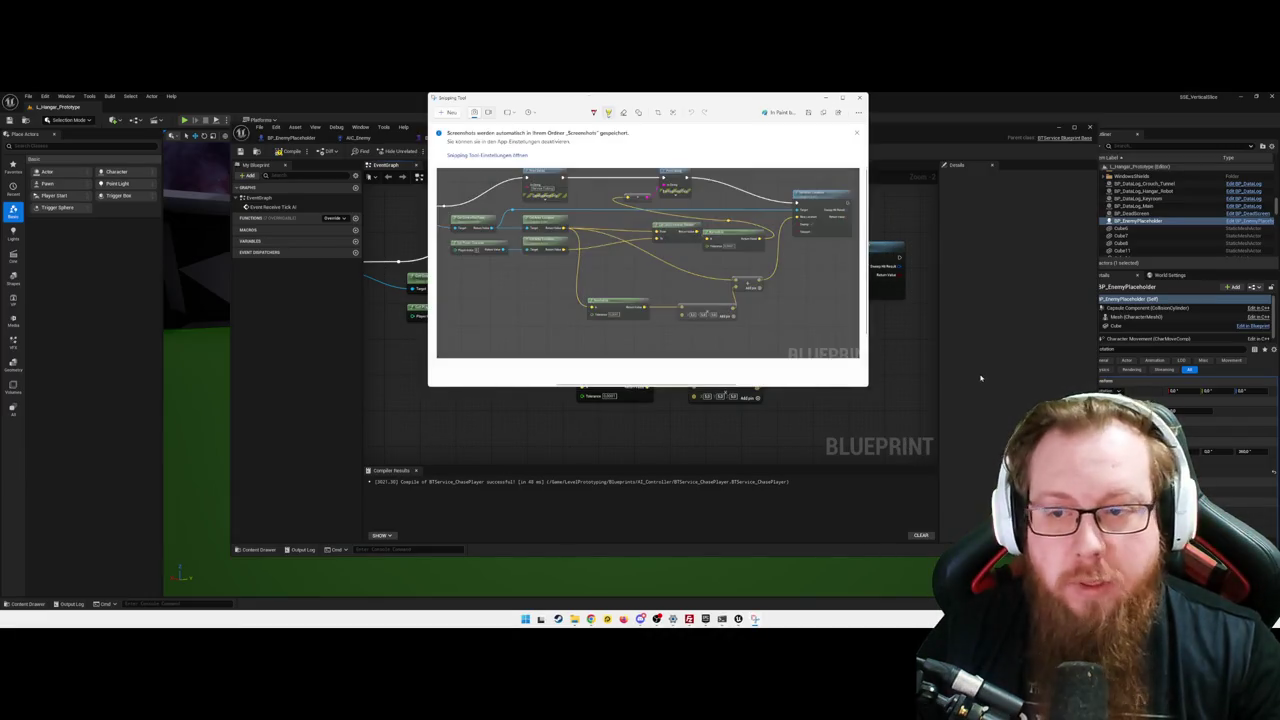
left_click(884, 396)
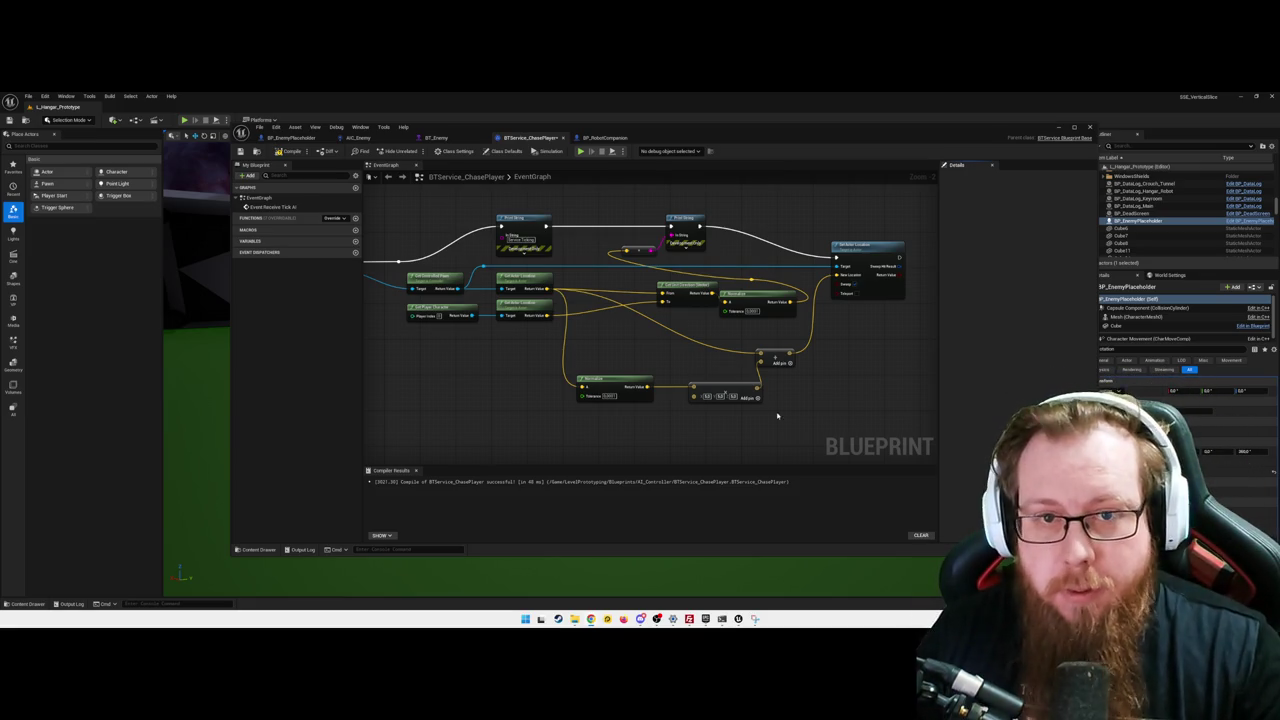
- Look over the BP_RobotCompanion, BT_Enemy and BTService_ChasePlayer graphs
left_click(607, 137)
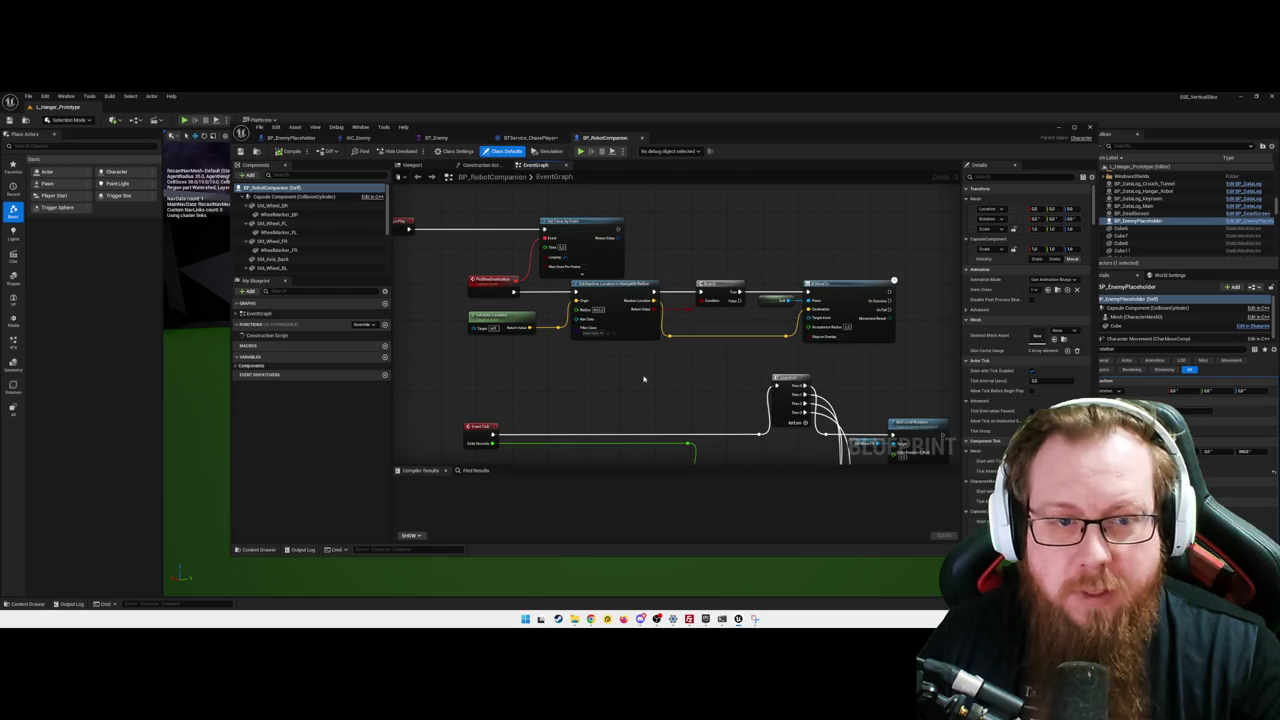
mouse_move(623, 372)
left_mouse_down()
mouse_move(640, 371)
mouse_move(628, 376)
left_mouse_up()
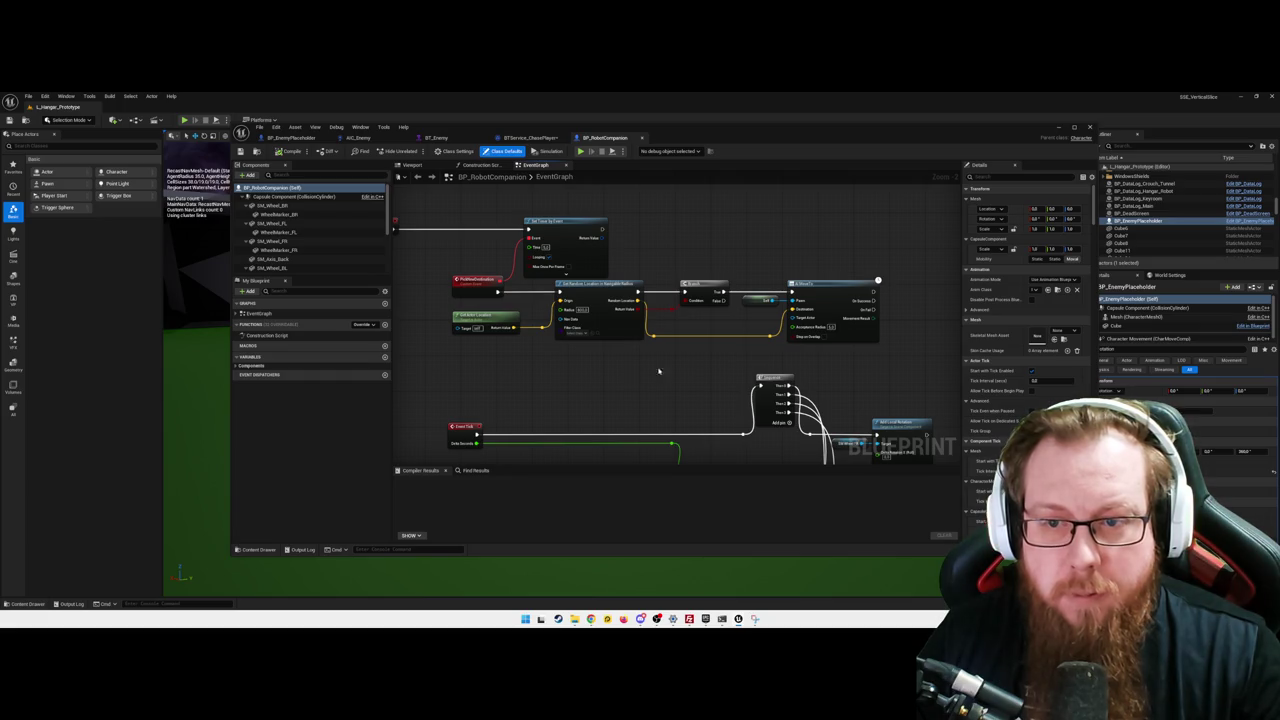
left_click(436, 138)
left_click(525, 138)
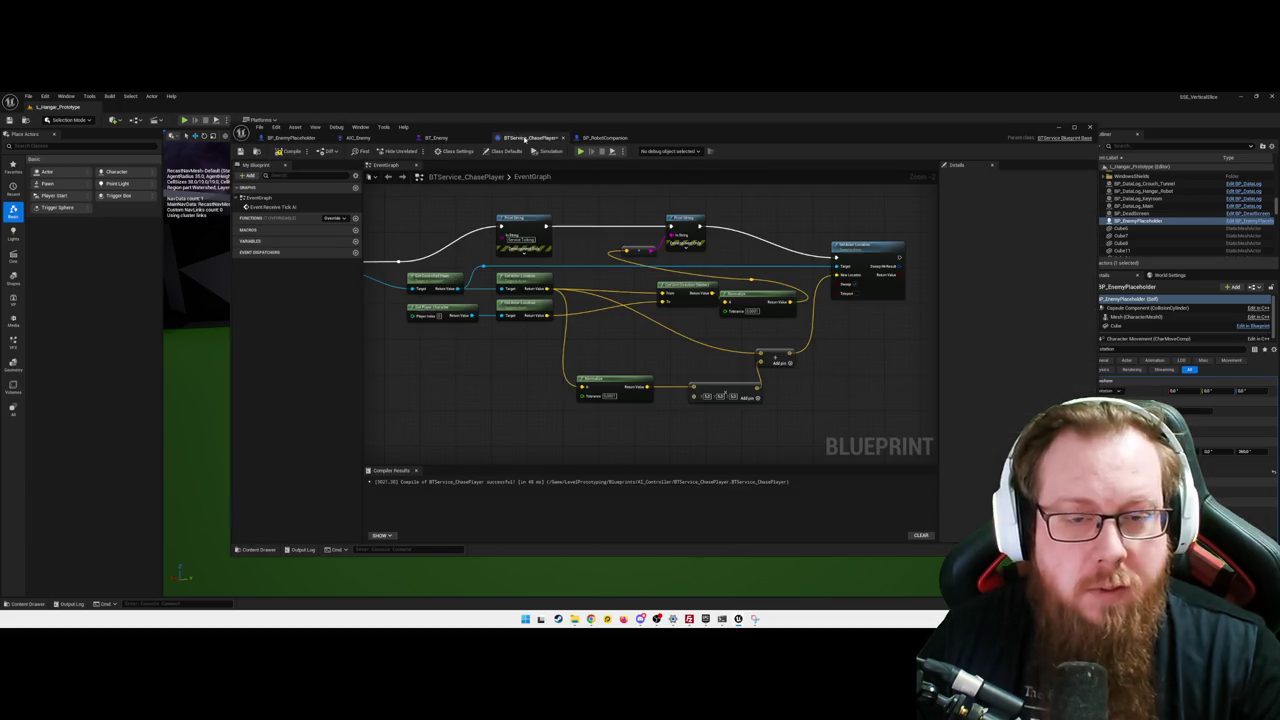
left_click_drag(445, 399, 608, 401)
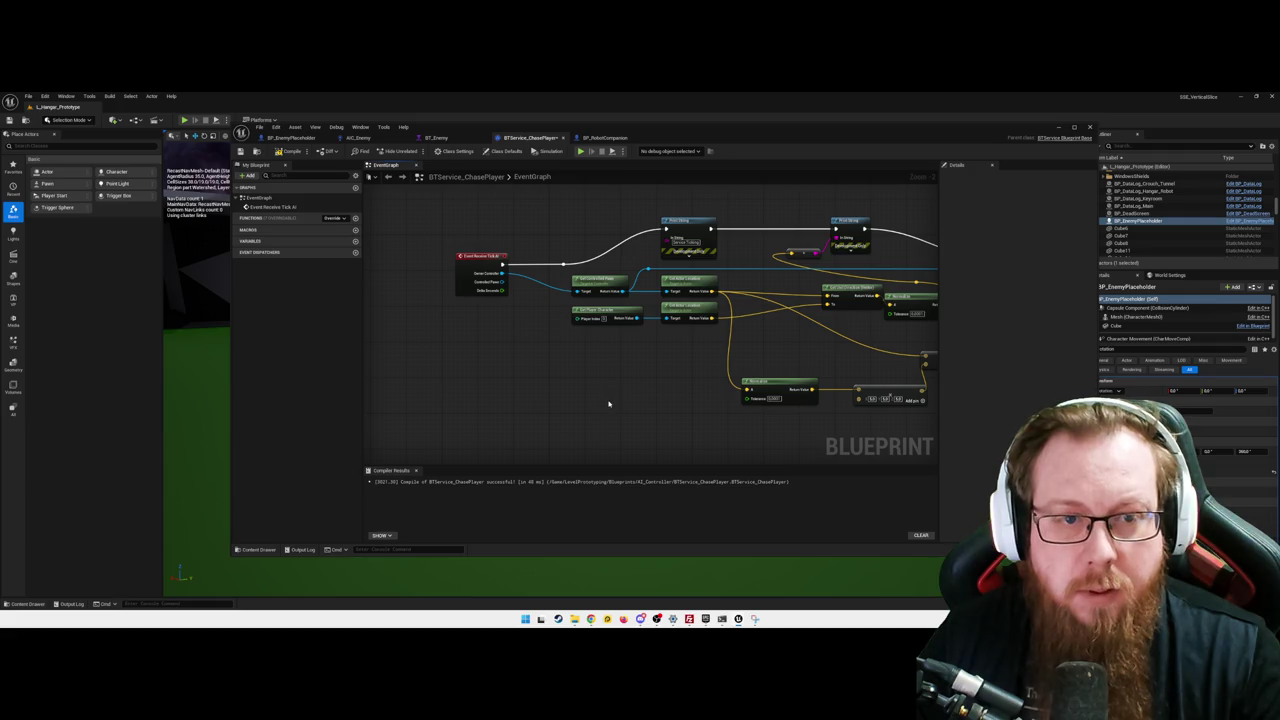
left_click_drag(554, 363, 548, 379)
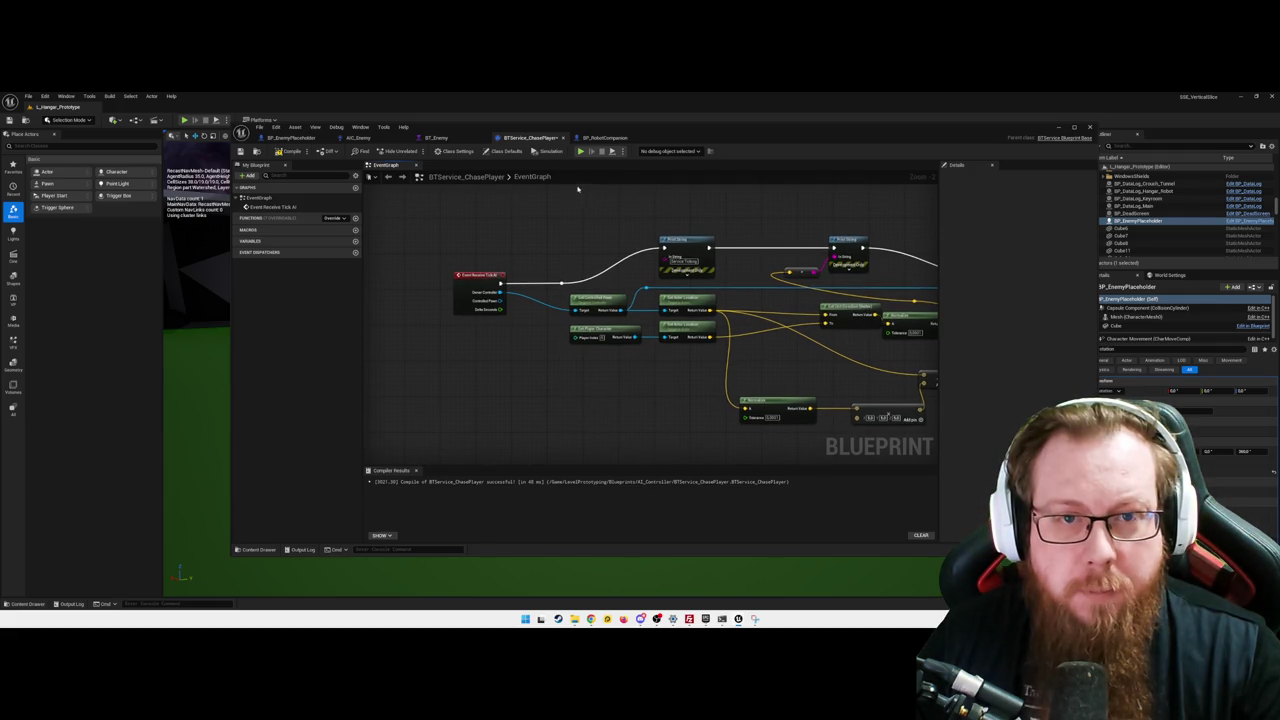
- Select AI MoveTo in BP_RobotCompanion and return to BTService_ChasePlayer
left_click(605, 137)
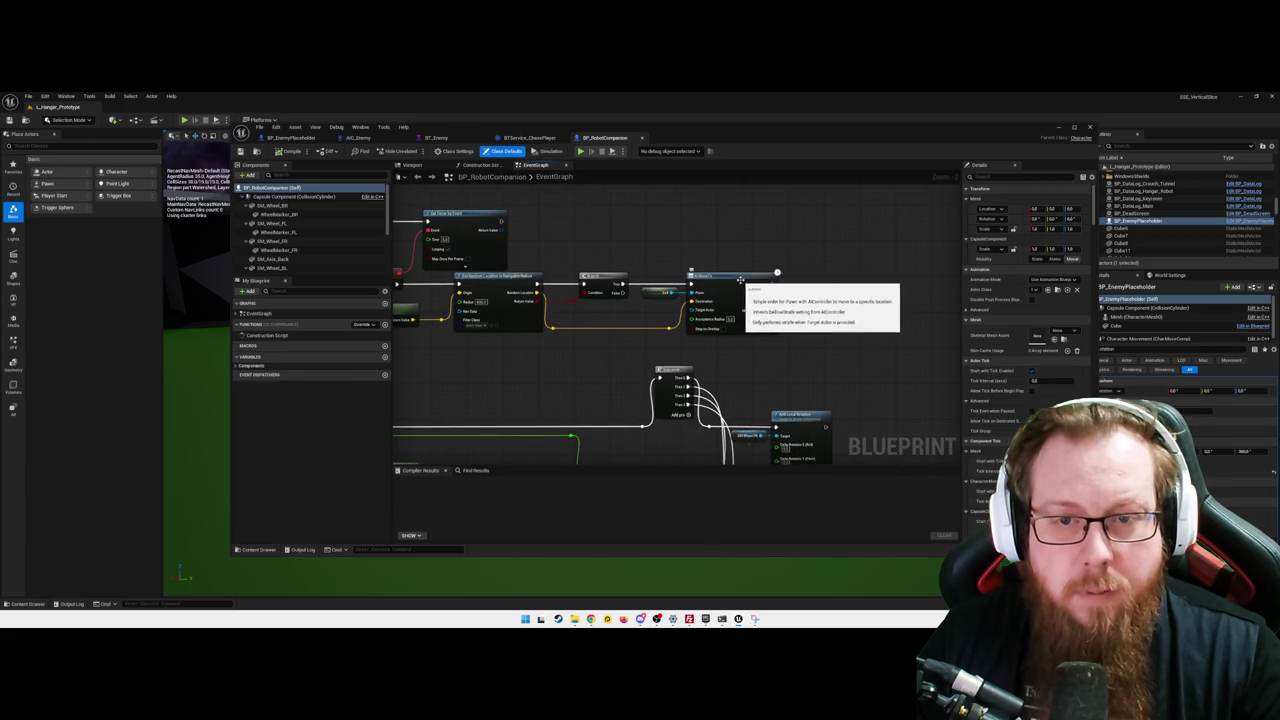
left_click(733, 274)
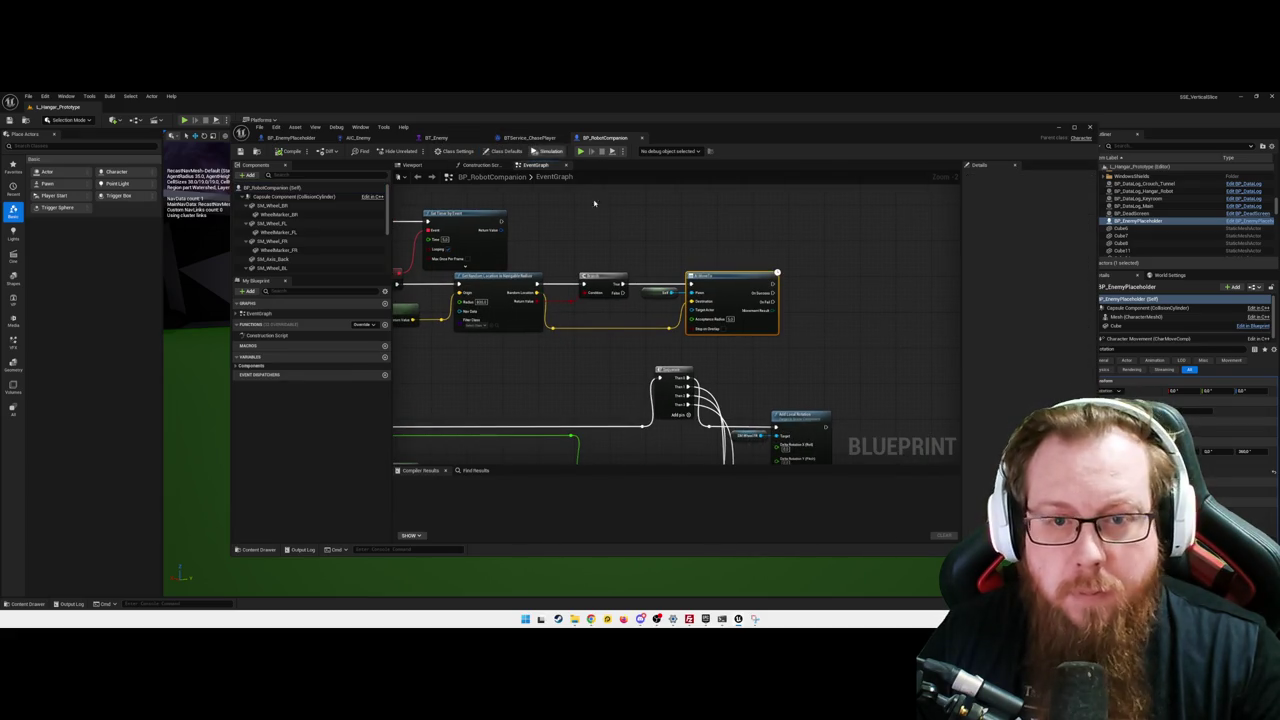
left_click(530, 137)
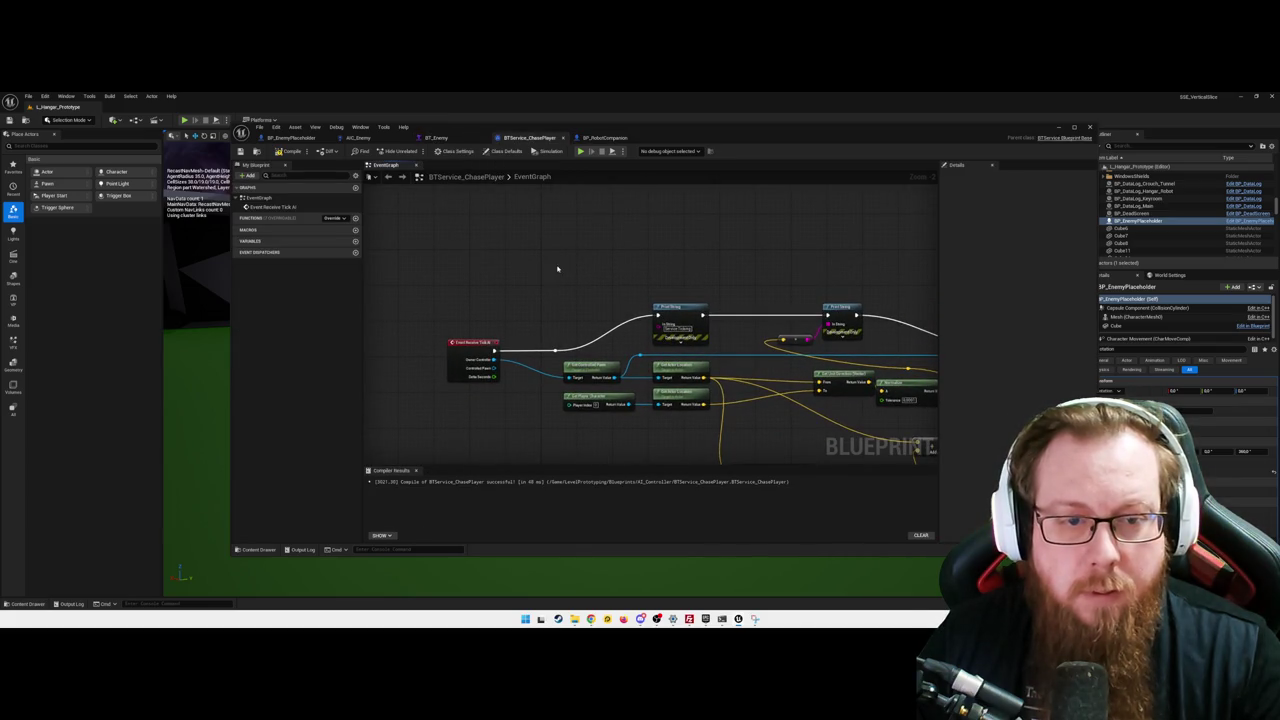
- Paste the AI MoveTo node and wire Owner Controller into its Pawn and Target Actor inputs
key("ctrl+v")
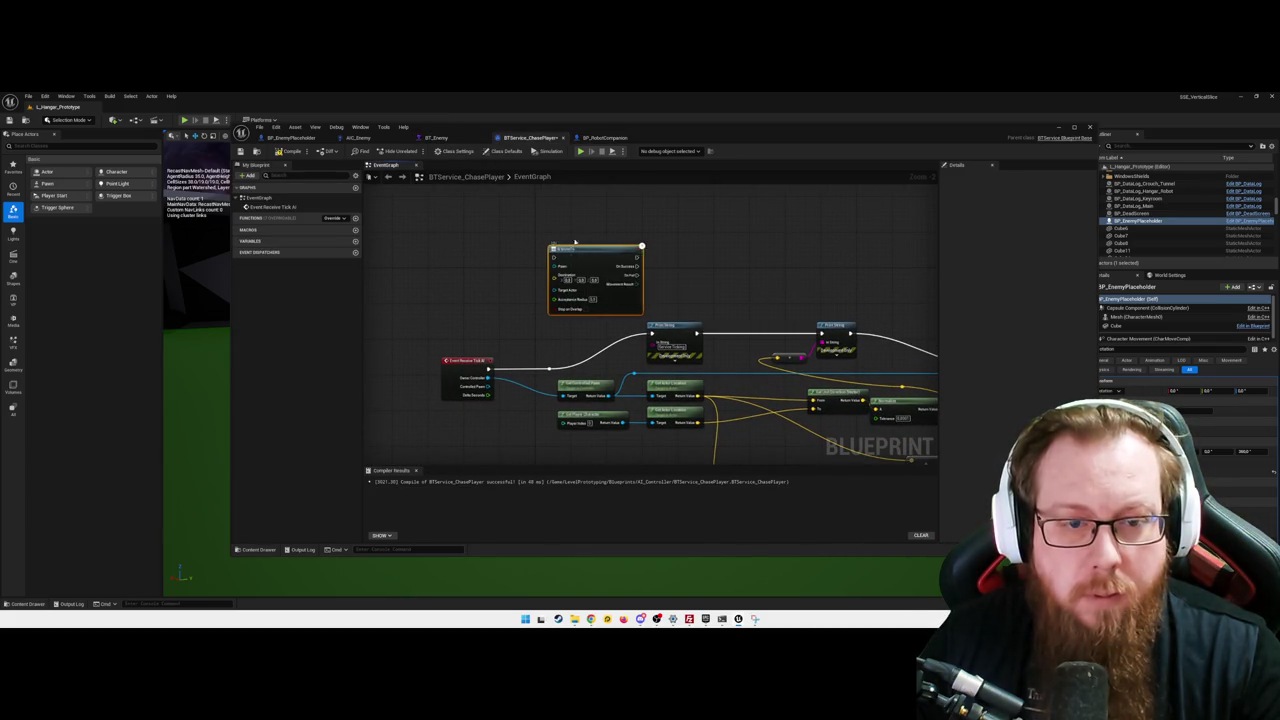
left_click_drag(575, 241, 553, 214)
mouse_move(488, 378)
left_mouse_down()
mouse_move(520, 325)
mouse_move(531, 241)
left_mouse_up()
left_click(460, 286)
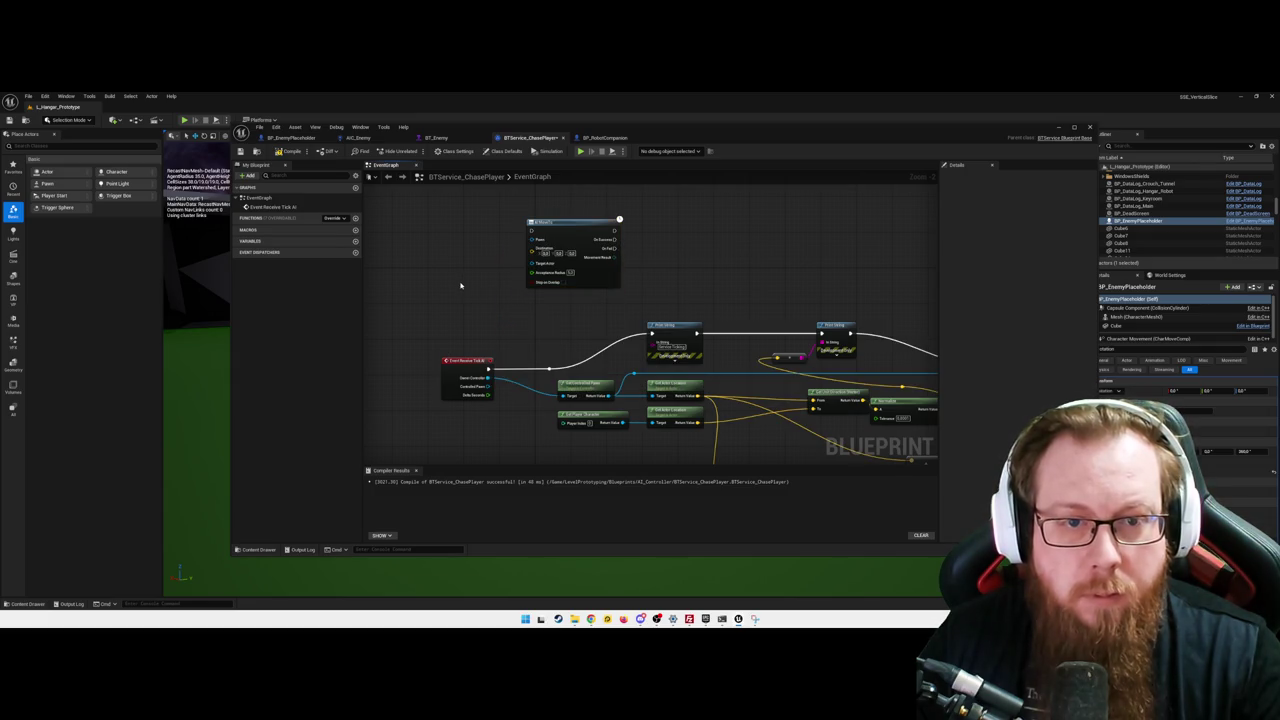
left_click_drag(488, 378, 533, 264)
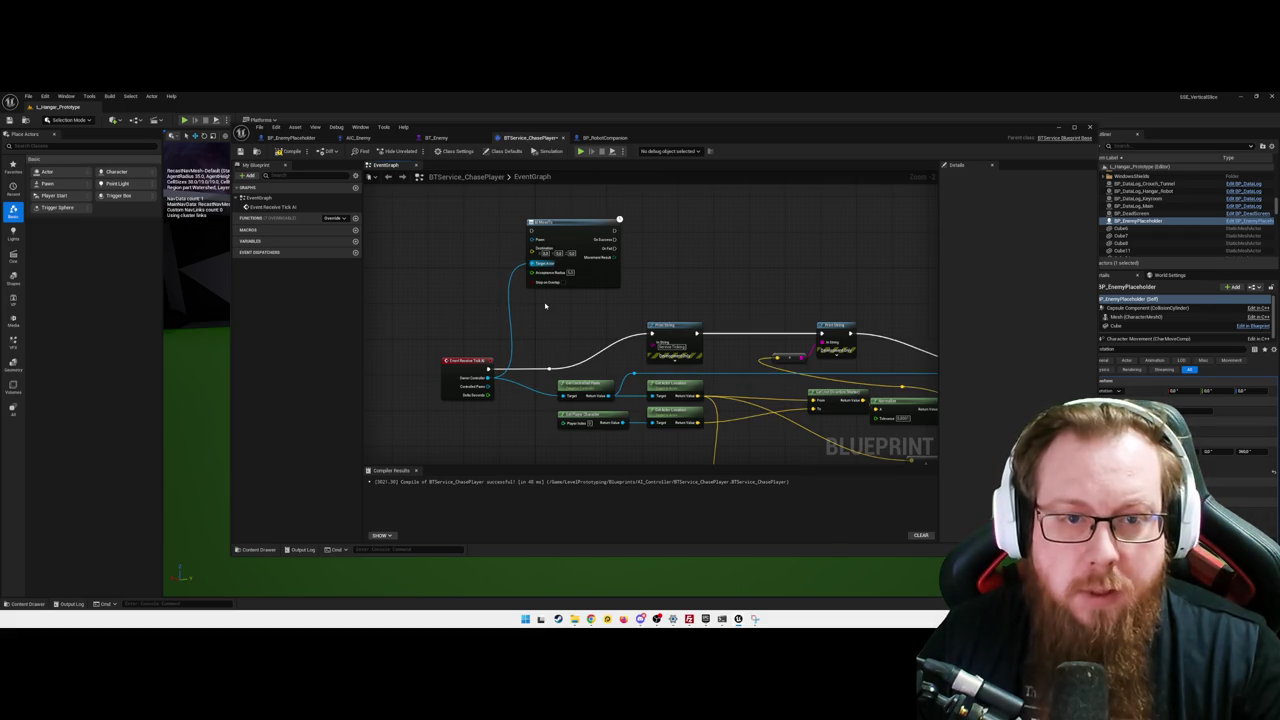
left_click_drag(560, 228, 590, 227)
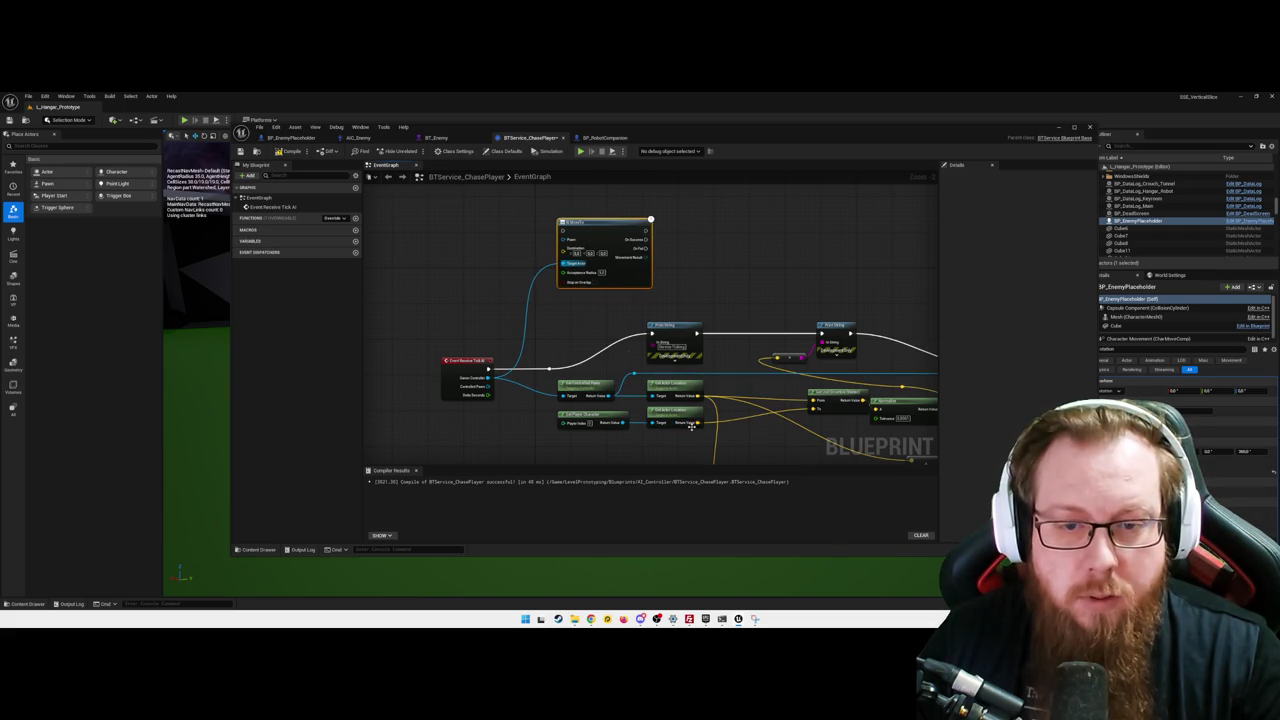
- Feed the actor location into Destination, run MoveTo from the tick event, and save
mouse_move(697, 423)
left_mouse_down()
mouse_move(600, 320)
mouse_move(550, 250)
mouse_move(563, 249)
left_mouse_up()
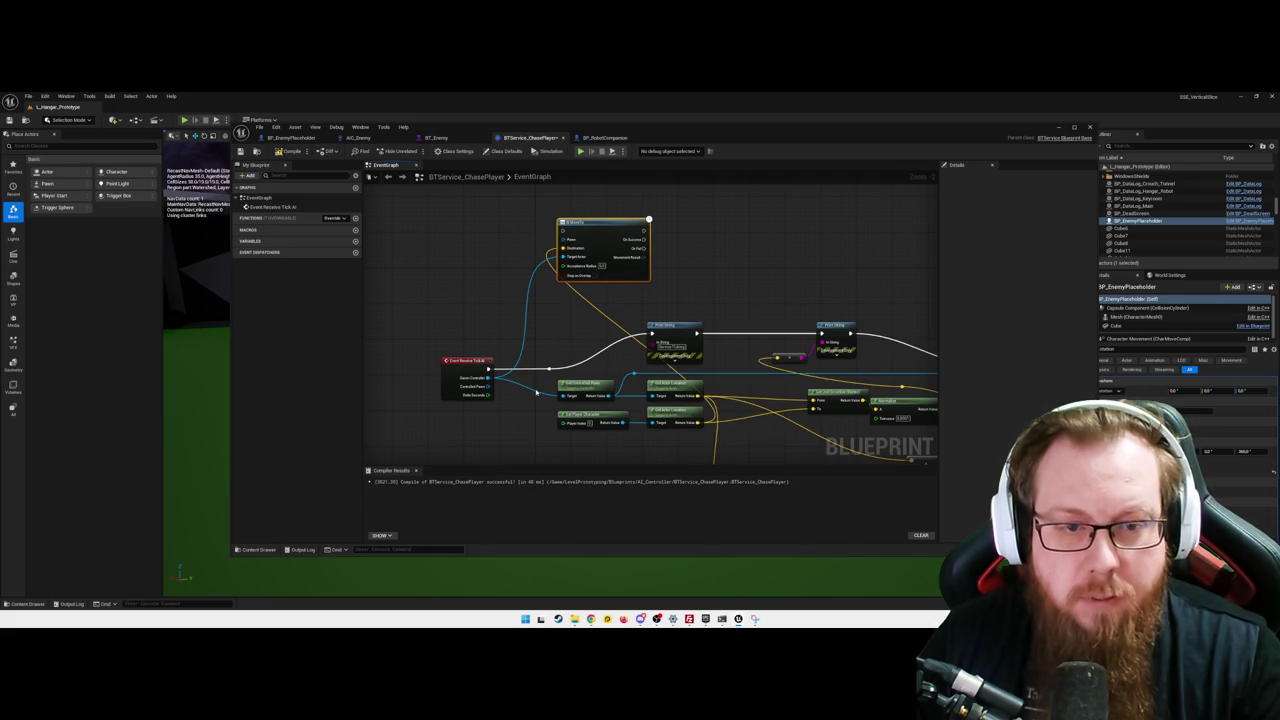
left_click_drag(487, 370, 561, 231)
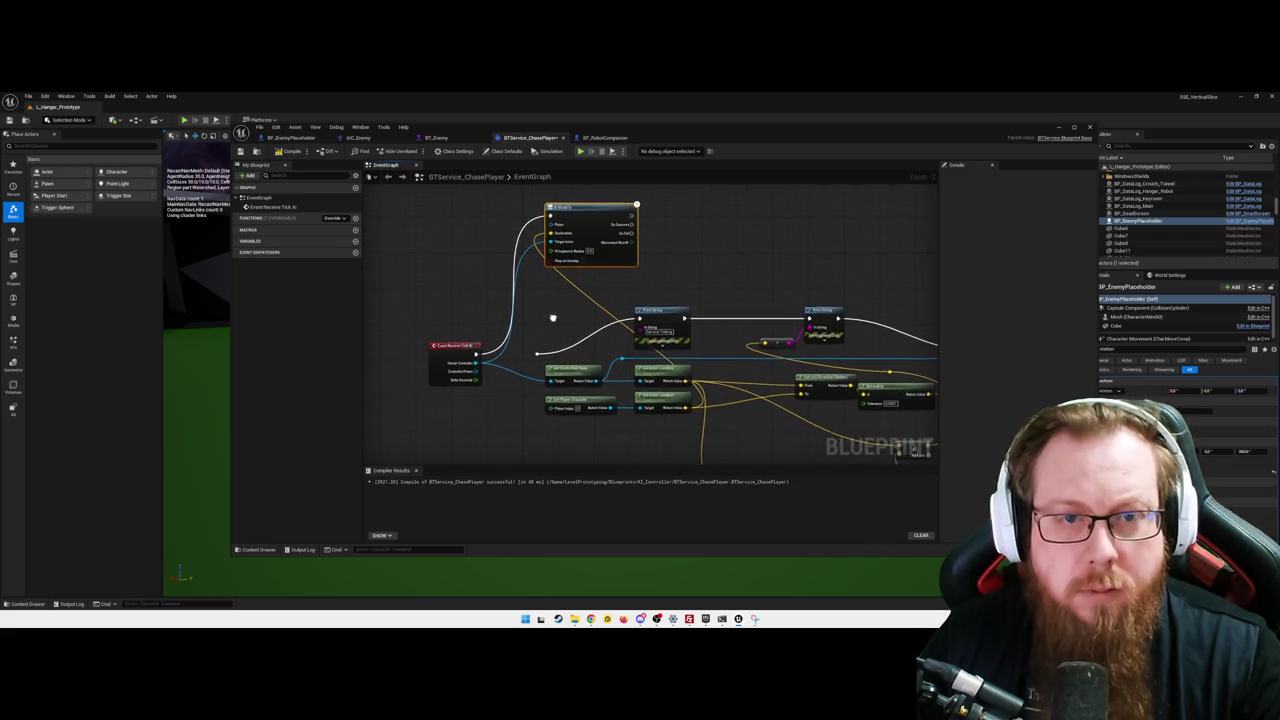
key("ctrl+s")
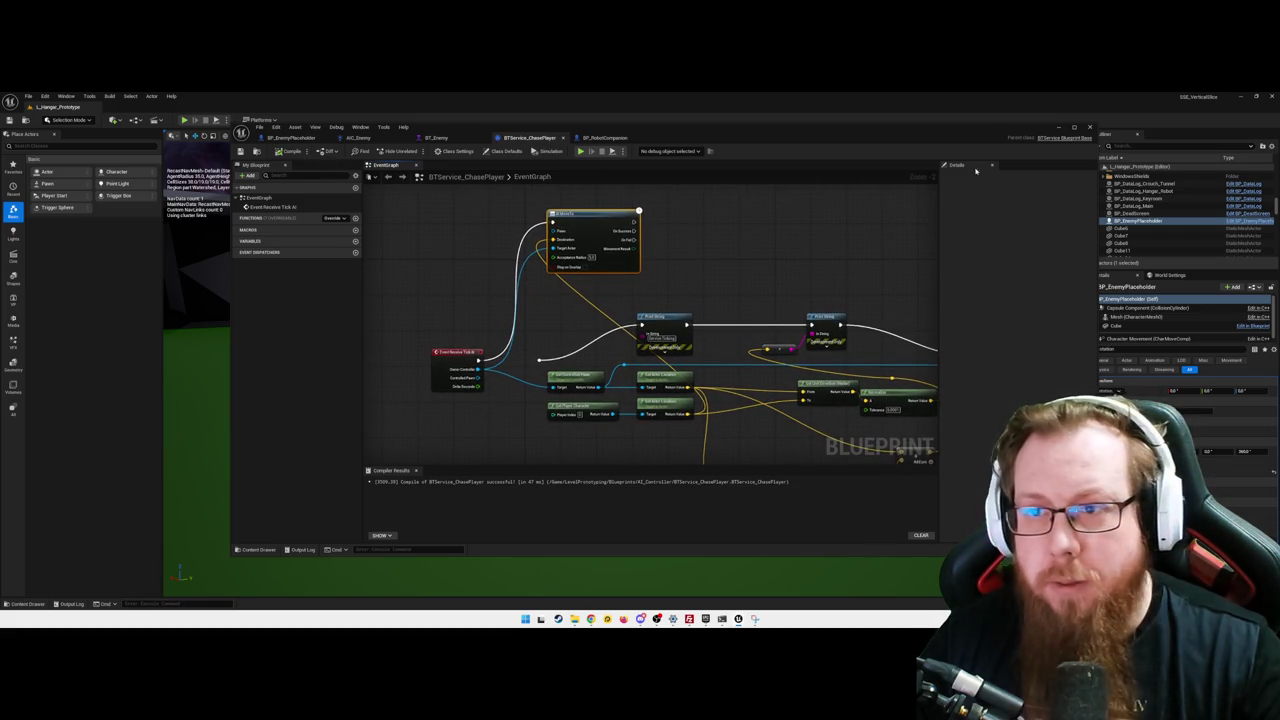
left_click(1061, 128)
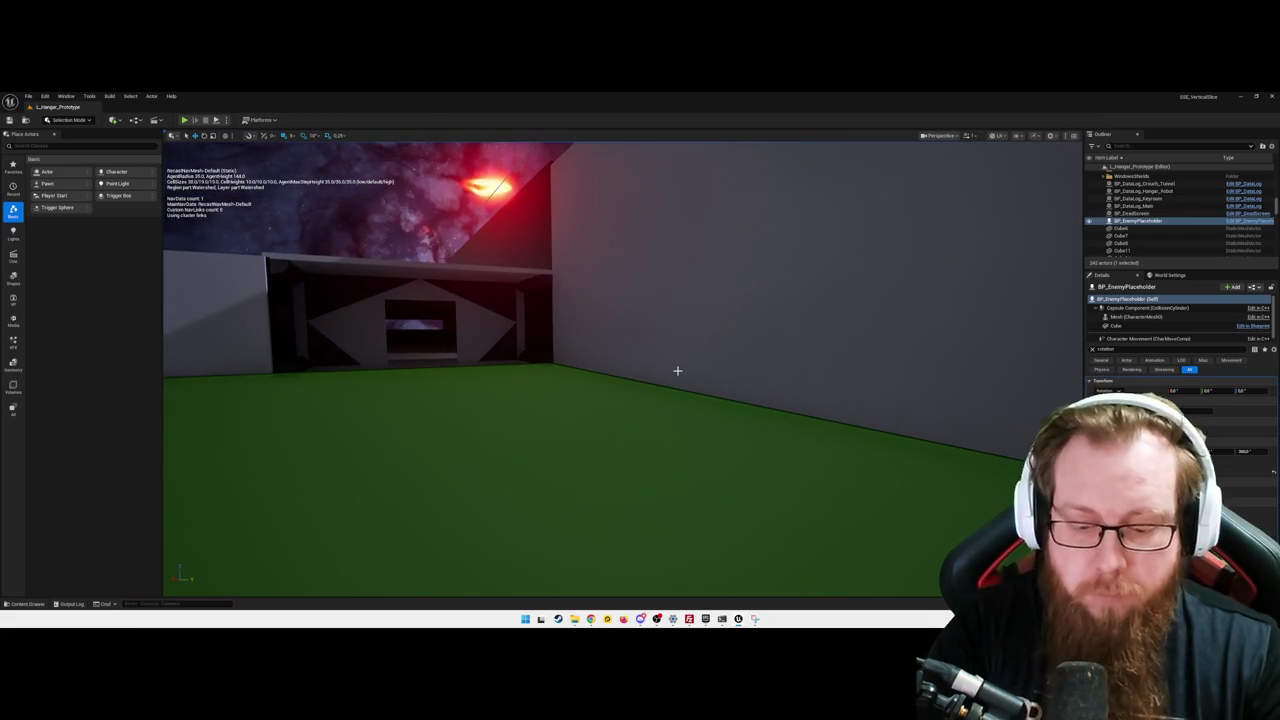
- Play-test the level, walking toward the glowing enemy cube, then quit to the editor
key("alt+p")
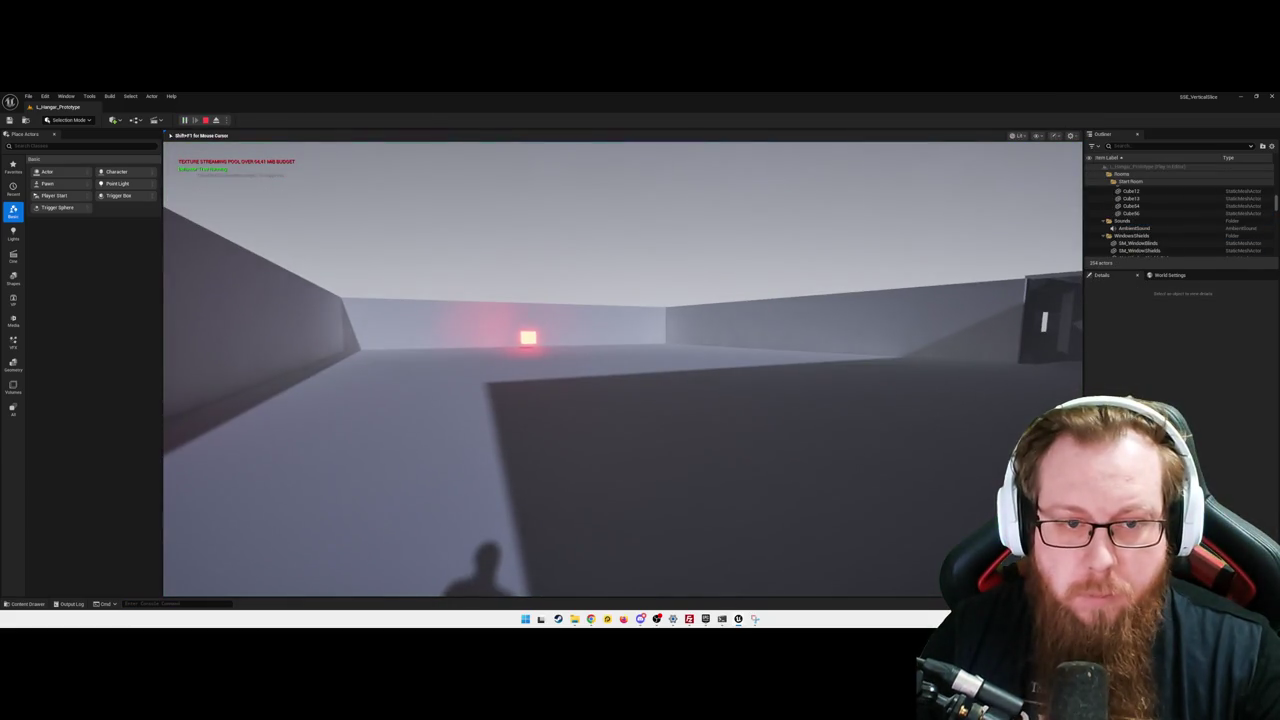
key("w")
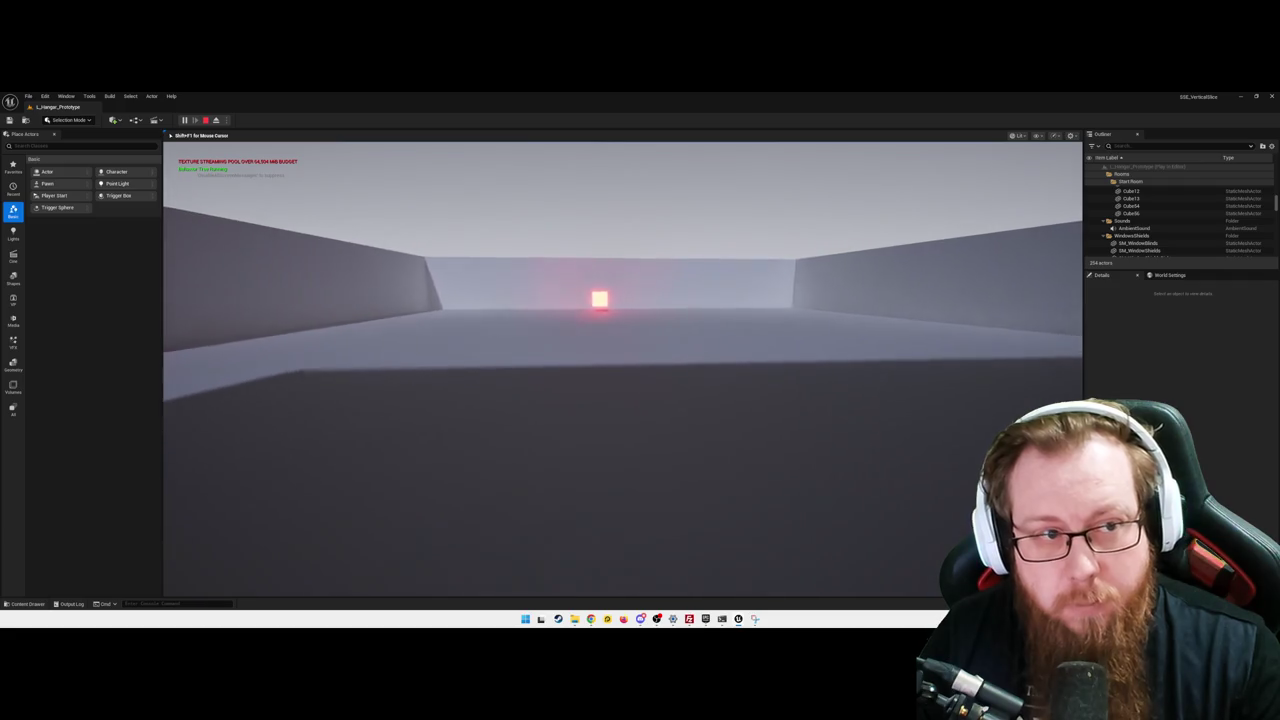
key("w")
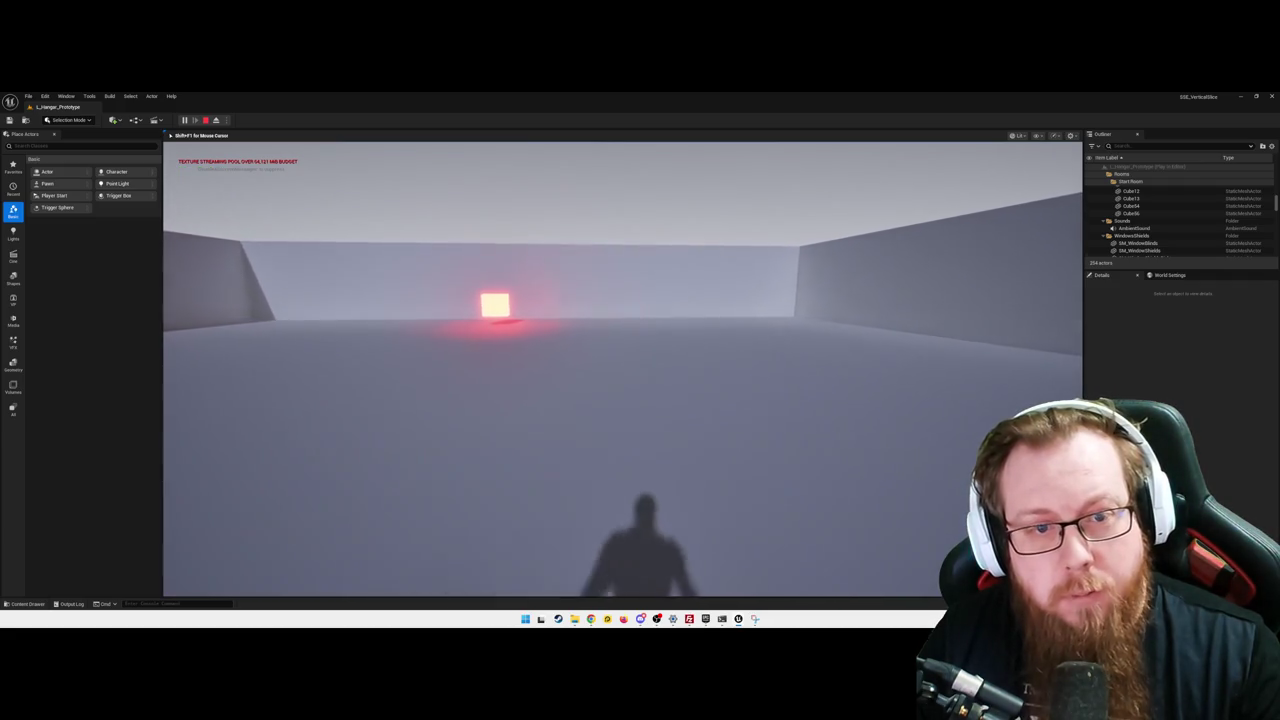
key("w")
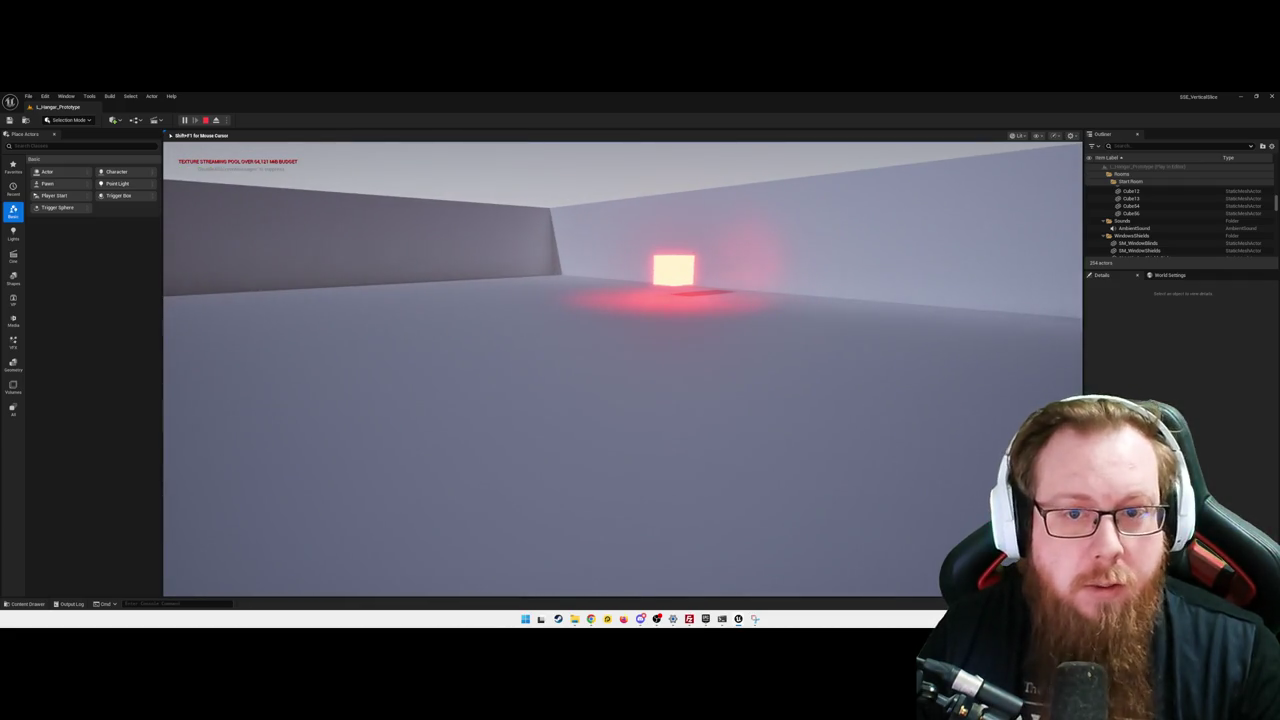
key("w")
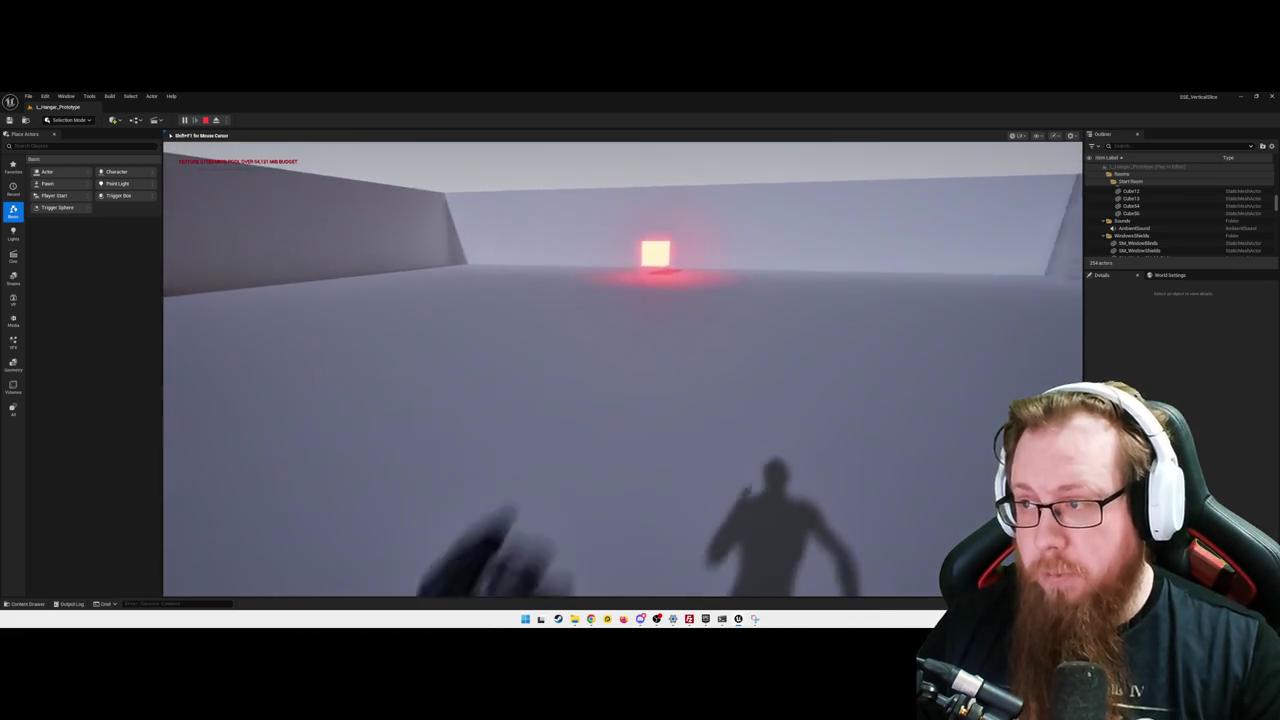
key("w")
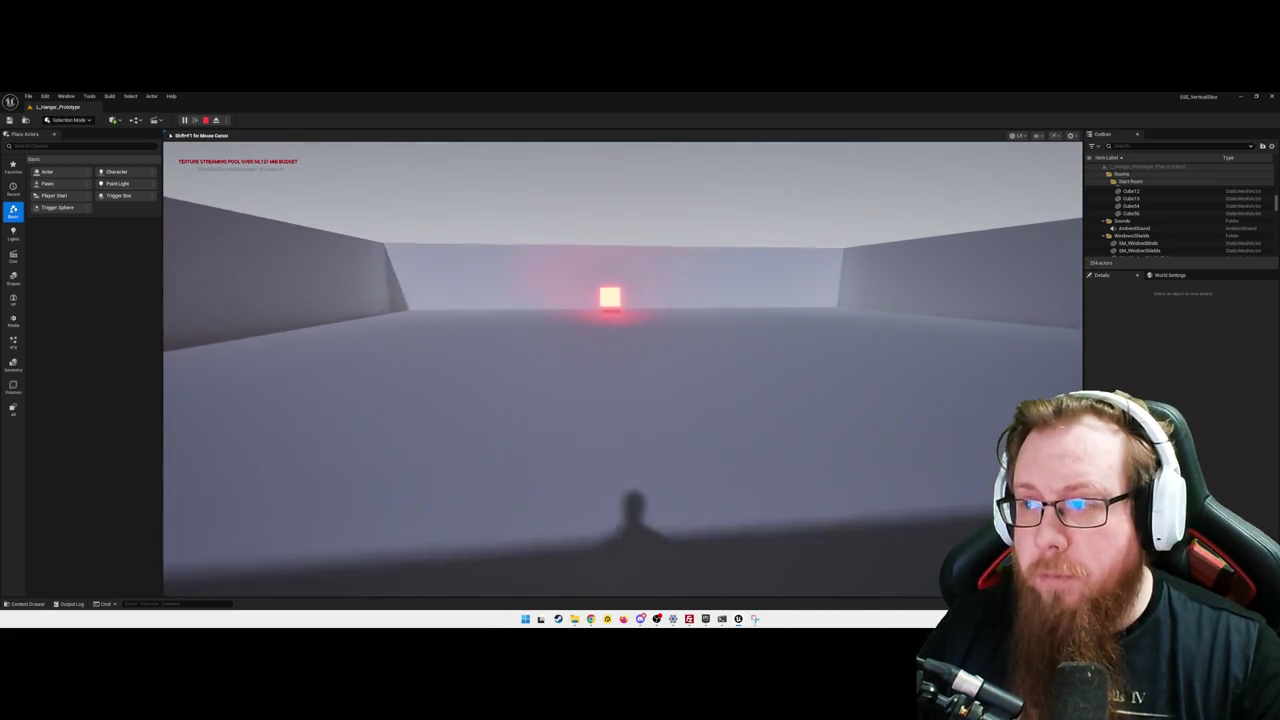
key("w")
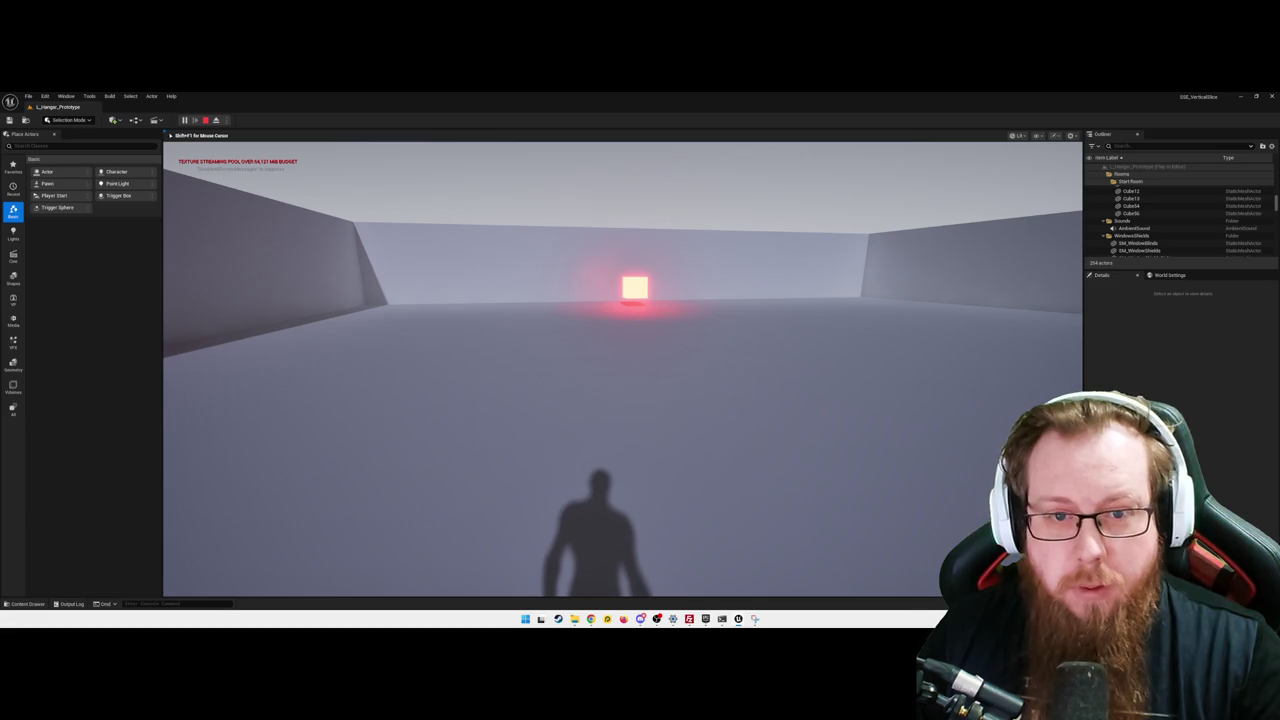
key("Escape")
left_click(618, 410)
key("ctrl+space")
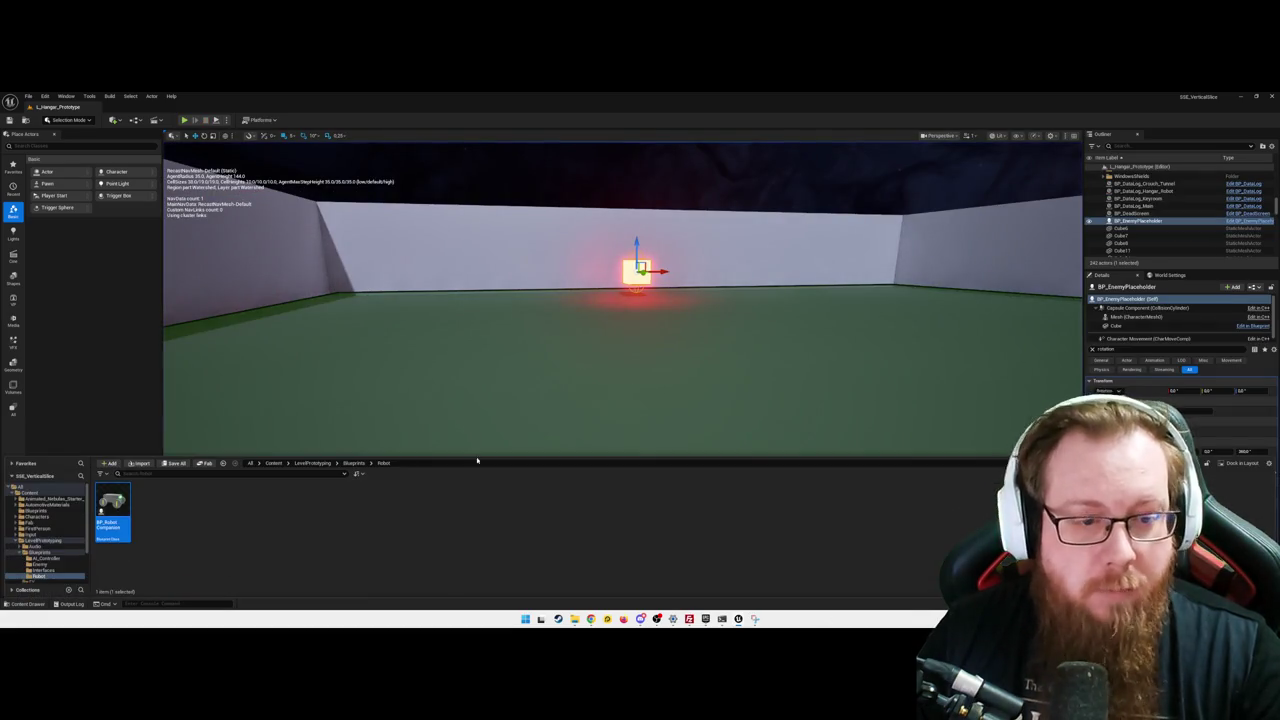
- Open the Enemy folder and delete the AI MoveTo node from BTService_ChasePlayer
key("alt+Left")
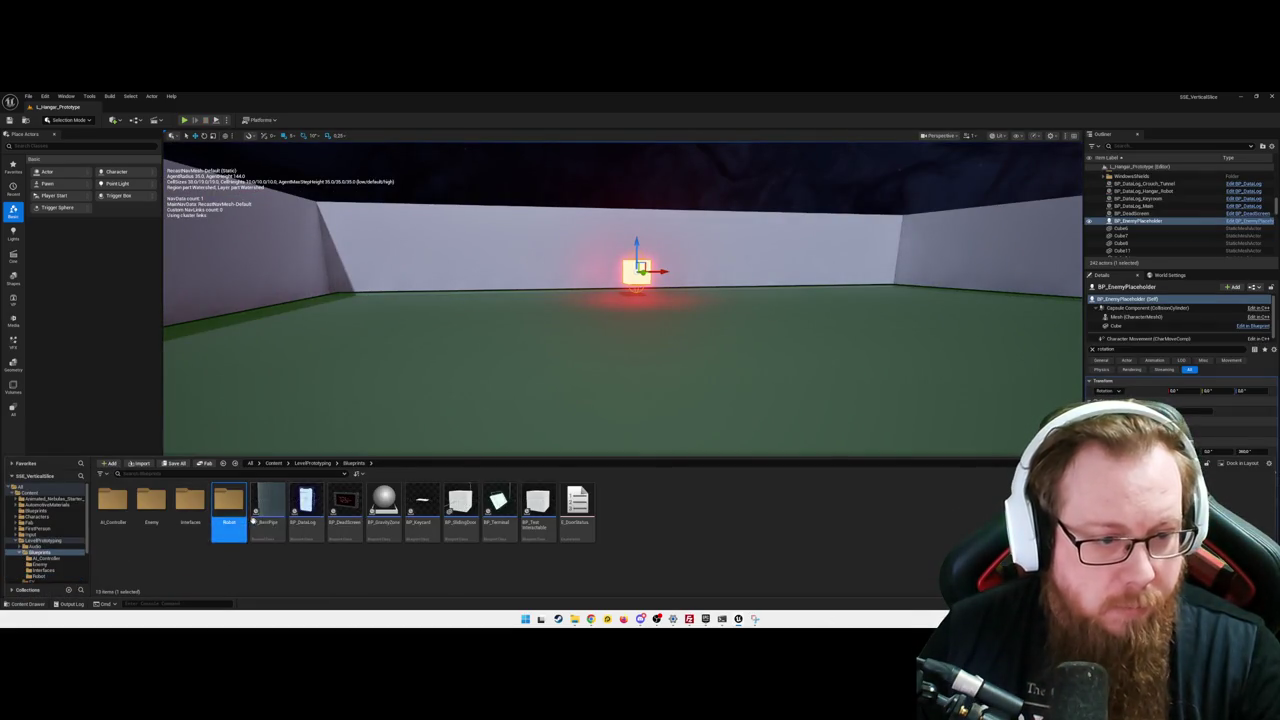
double_click(152, 505)
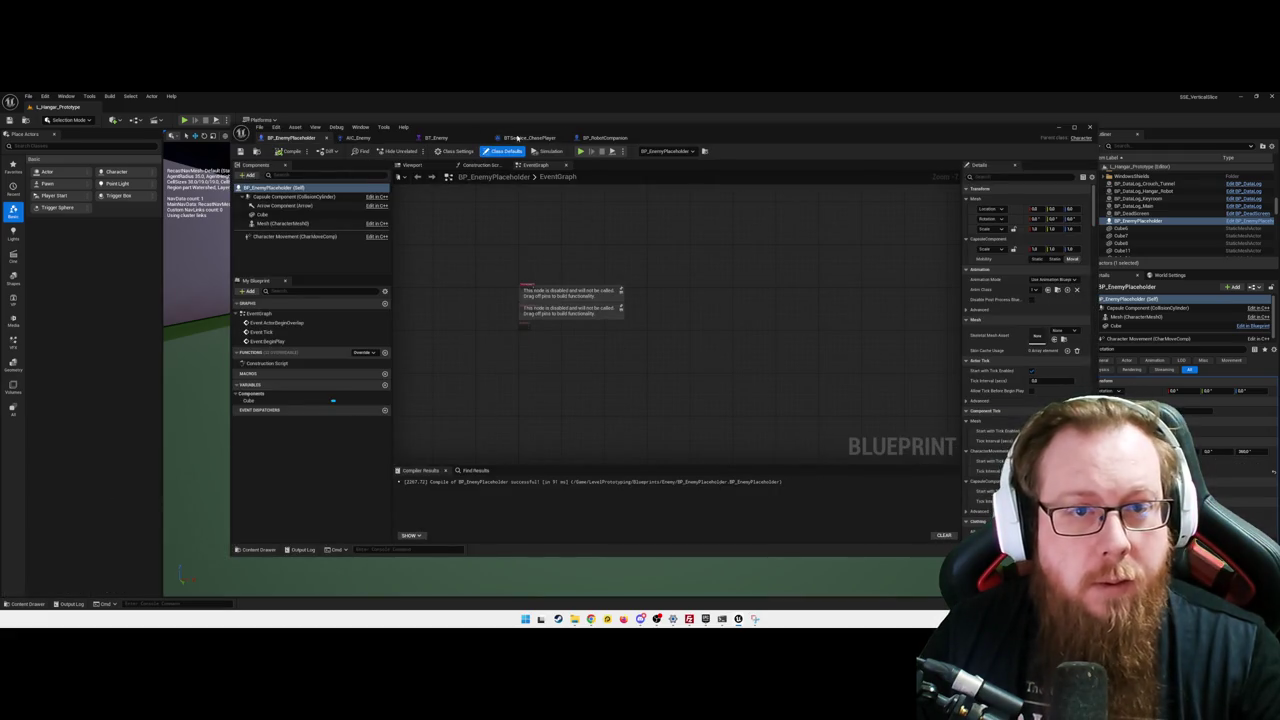
left_click(517, 138)
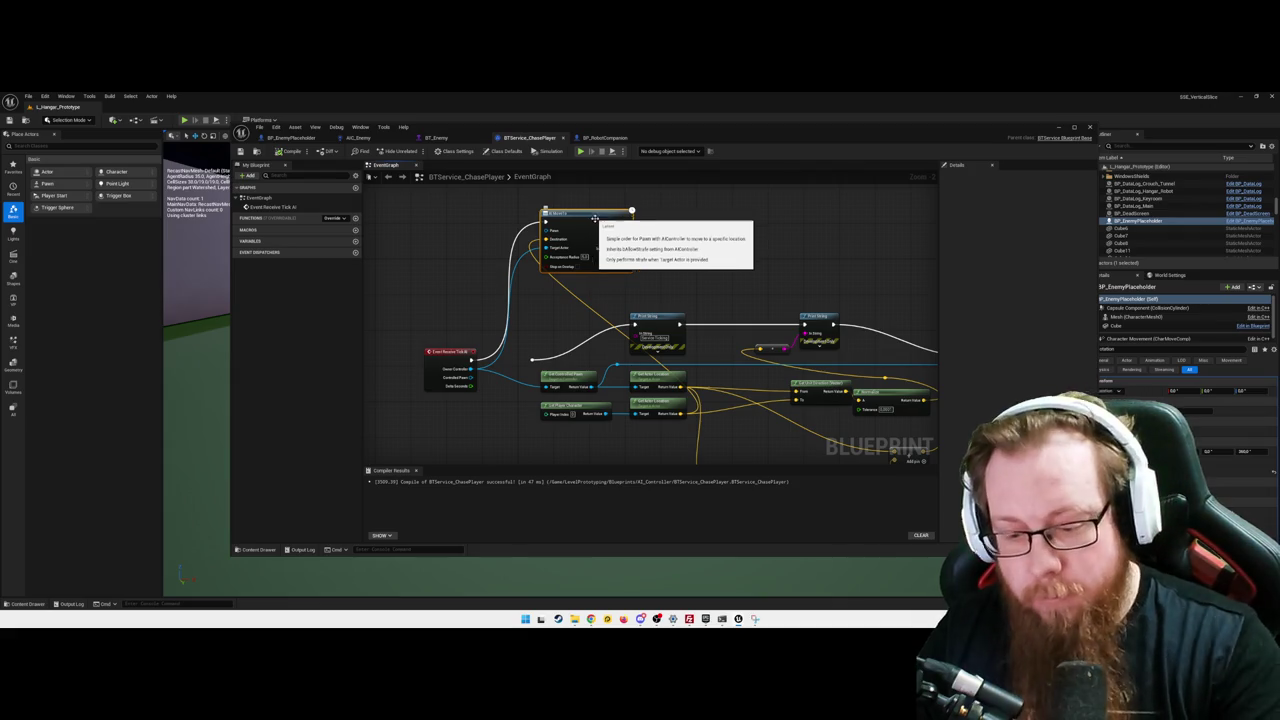
key("Delete")
mouse_move(470, 360)
left_mouse_down()
mouse_move(540, 366)
mouse_move(486, 364)
mouse_move(537, 363)
mouse_move(520, 323)
mouse_move(450, 404)
left_mouse_up()
key("Escape")
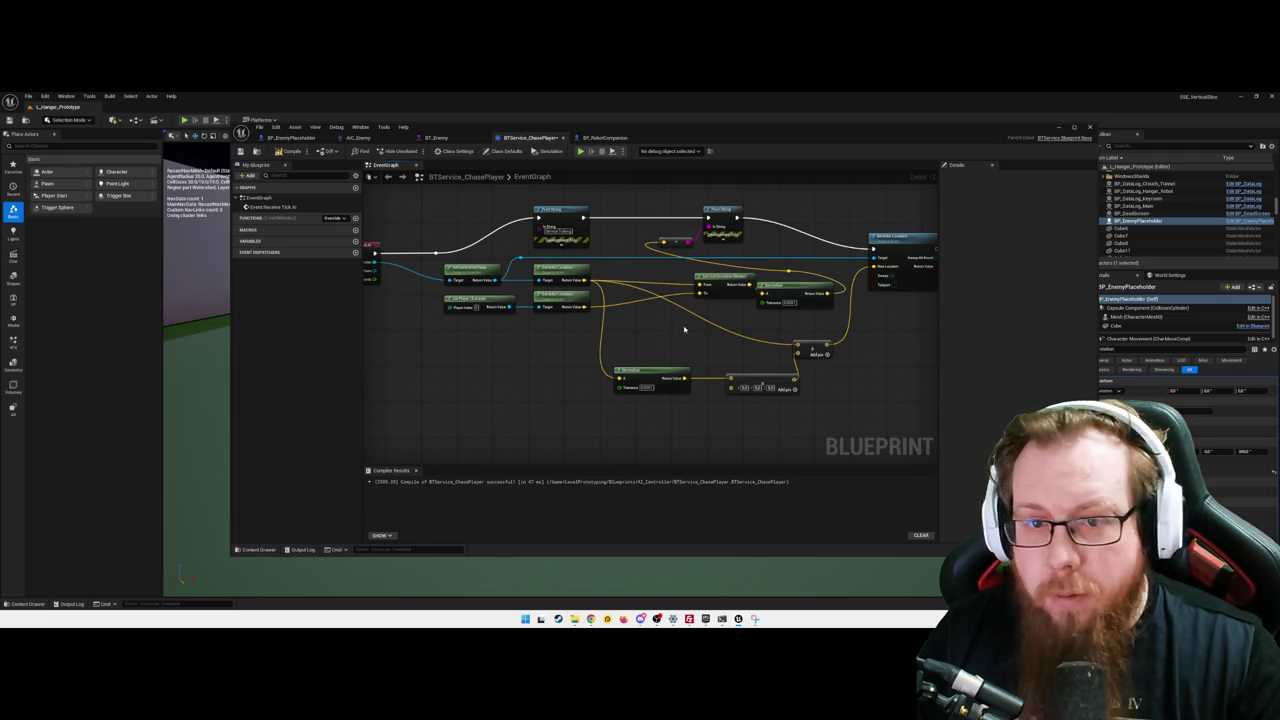
- Delete the lower, middle and stray vector nodes, then move Set Actor Location left
left_click_drag(682, 345, 657, 341)
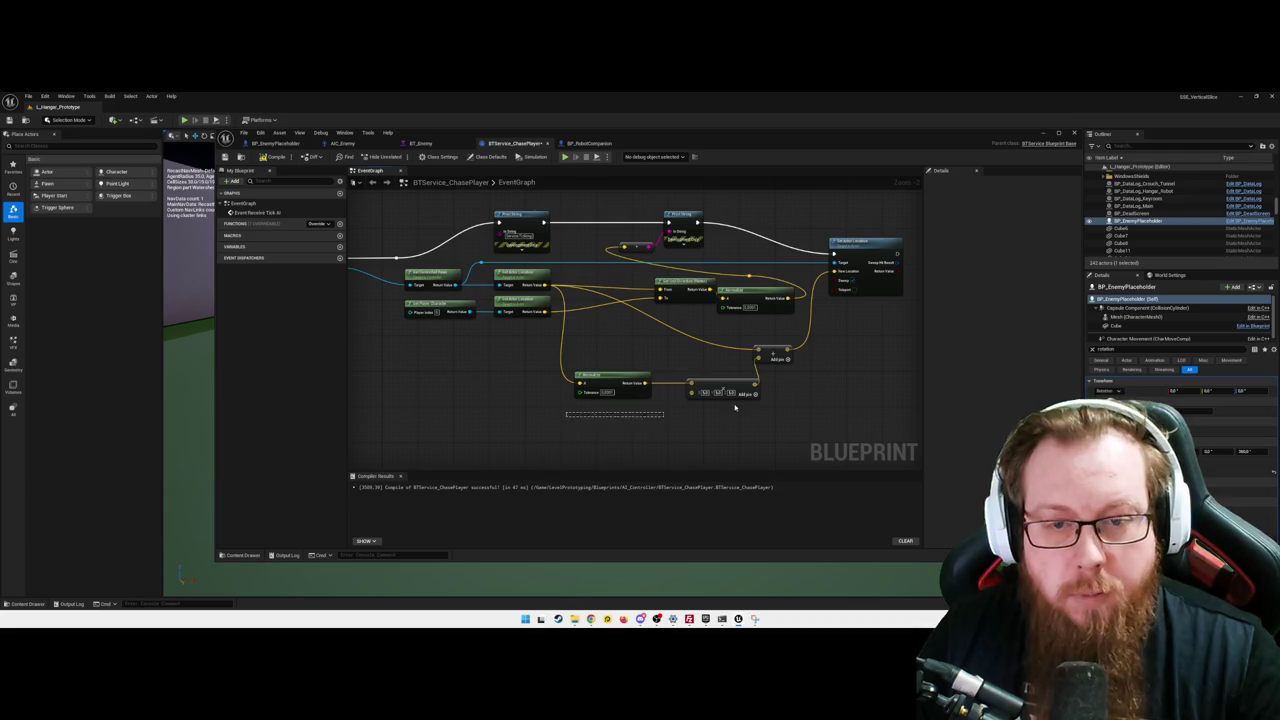
mouse_move(735, 407)
left_mouse_down()
mouse_move(812, 362)
mouse_move(808, 282)
left_mouse_up()
key("Delete")
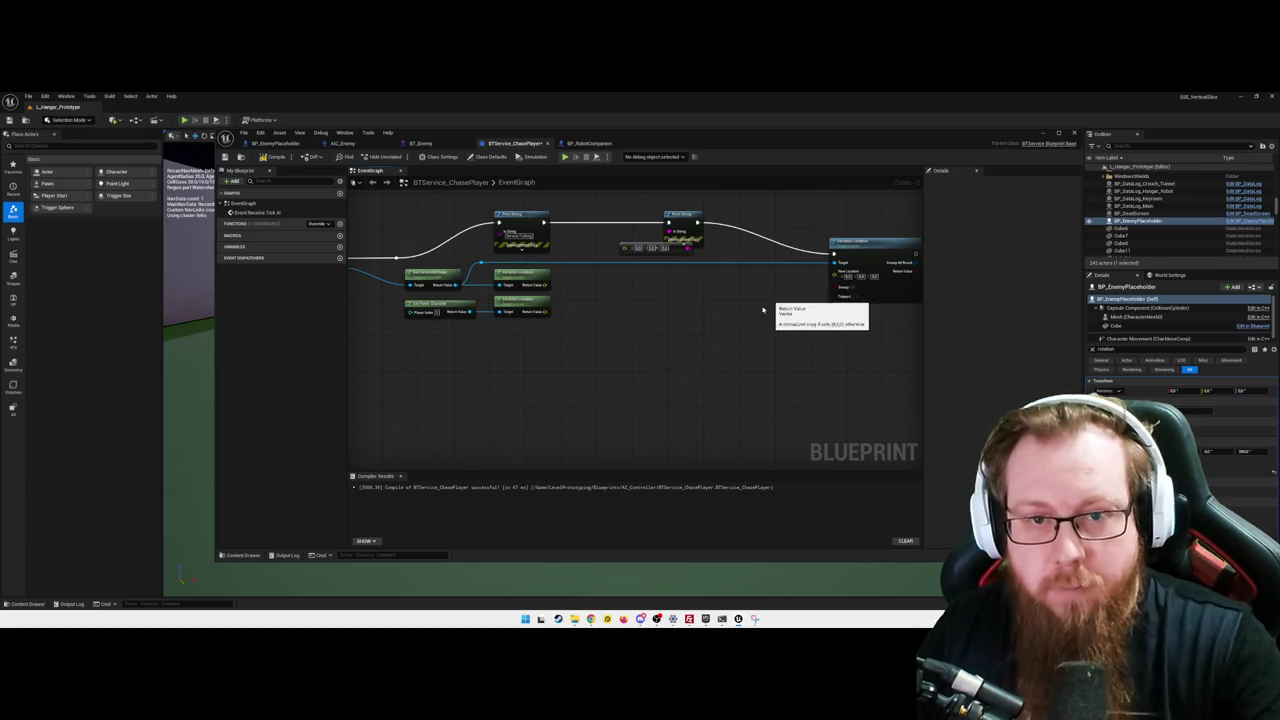
left_click(665, 248)
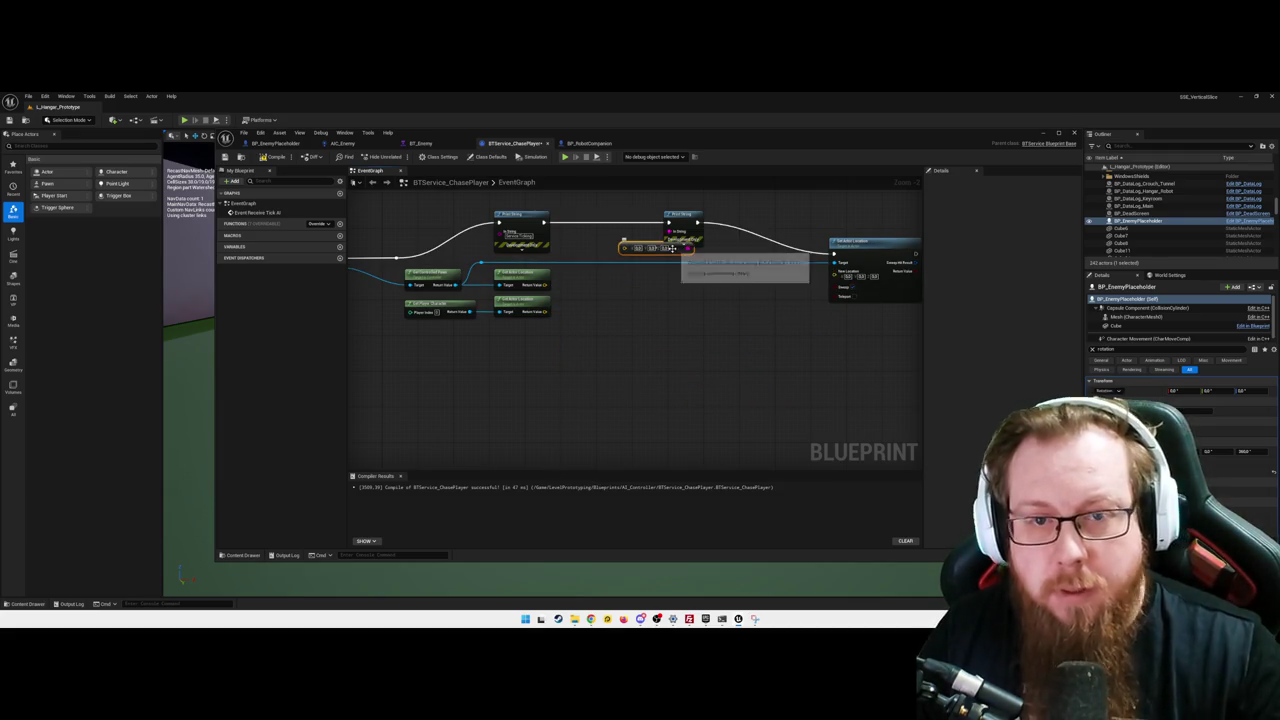
key("Delete")
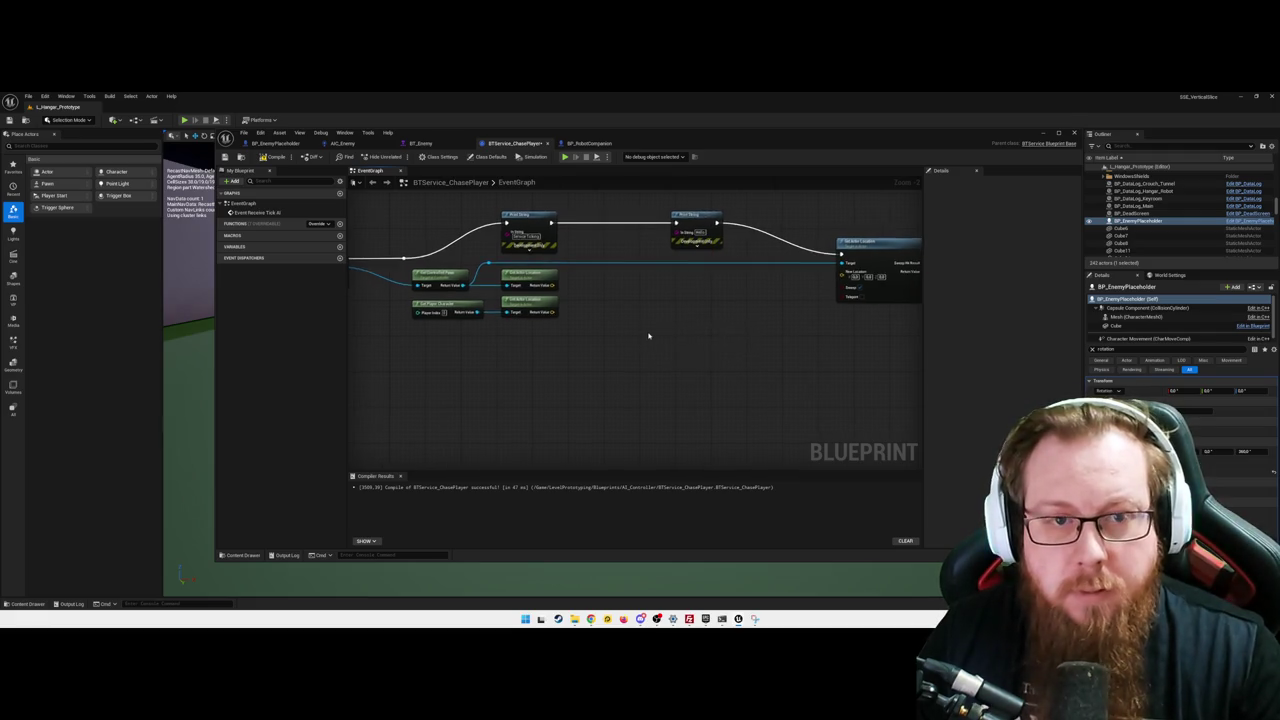
scroll(648, 336, "down", 1)
left_click_drag(812, 256, 762, 256)
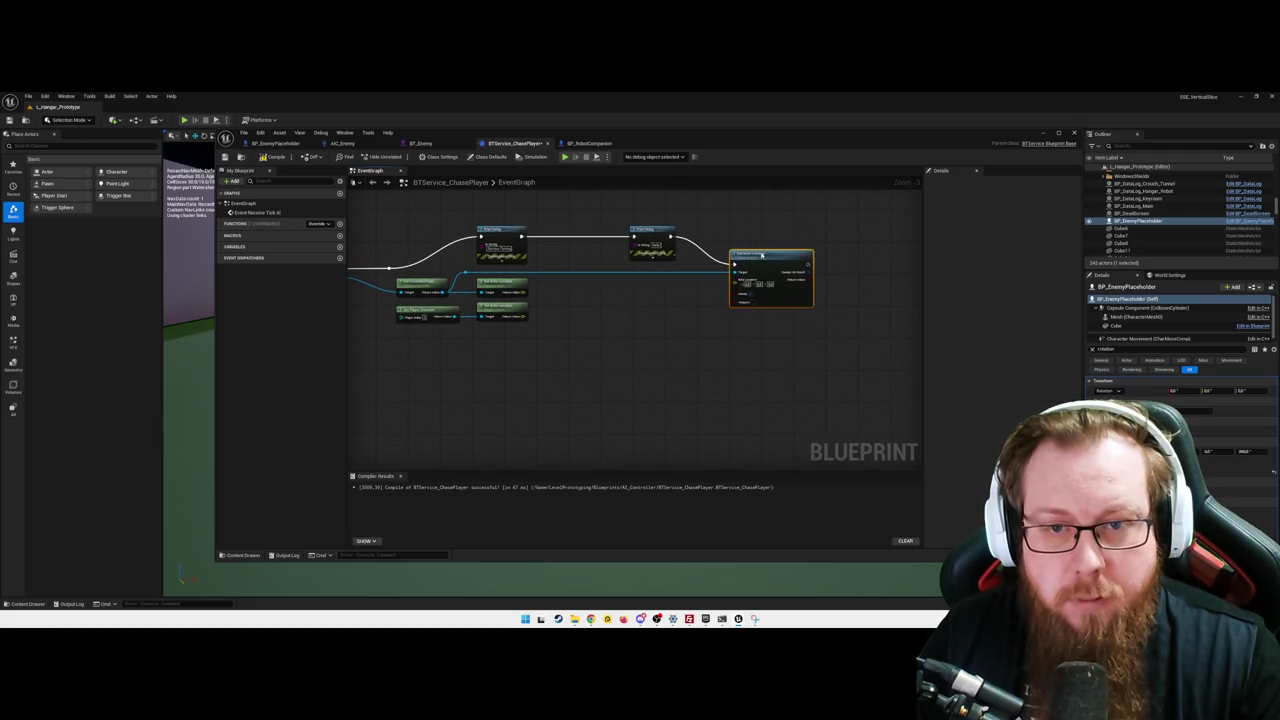
left_click_drag(630, 220, 772, 338)
left_click_drag(756, 256, 682, 255)
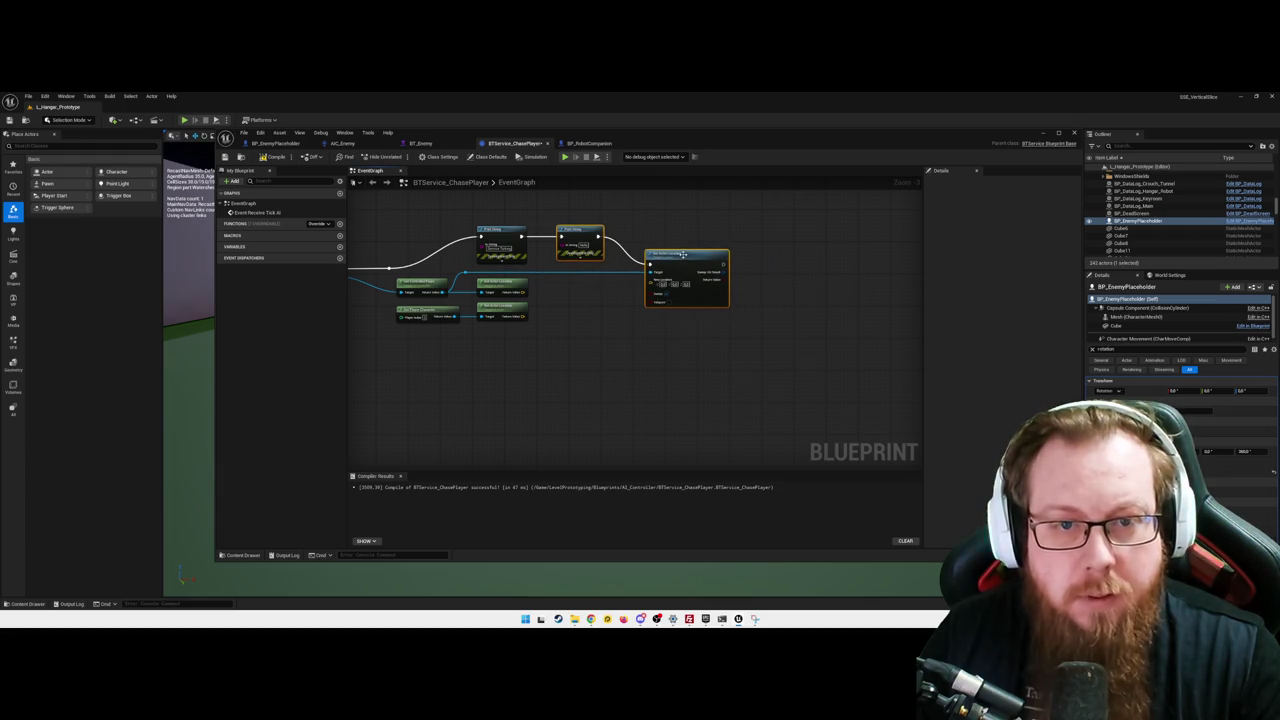
left_click(526, 371)
- Select the Get Player Character node and the execution-wire reroute point
scroll(632, 366, "up", 2)
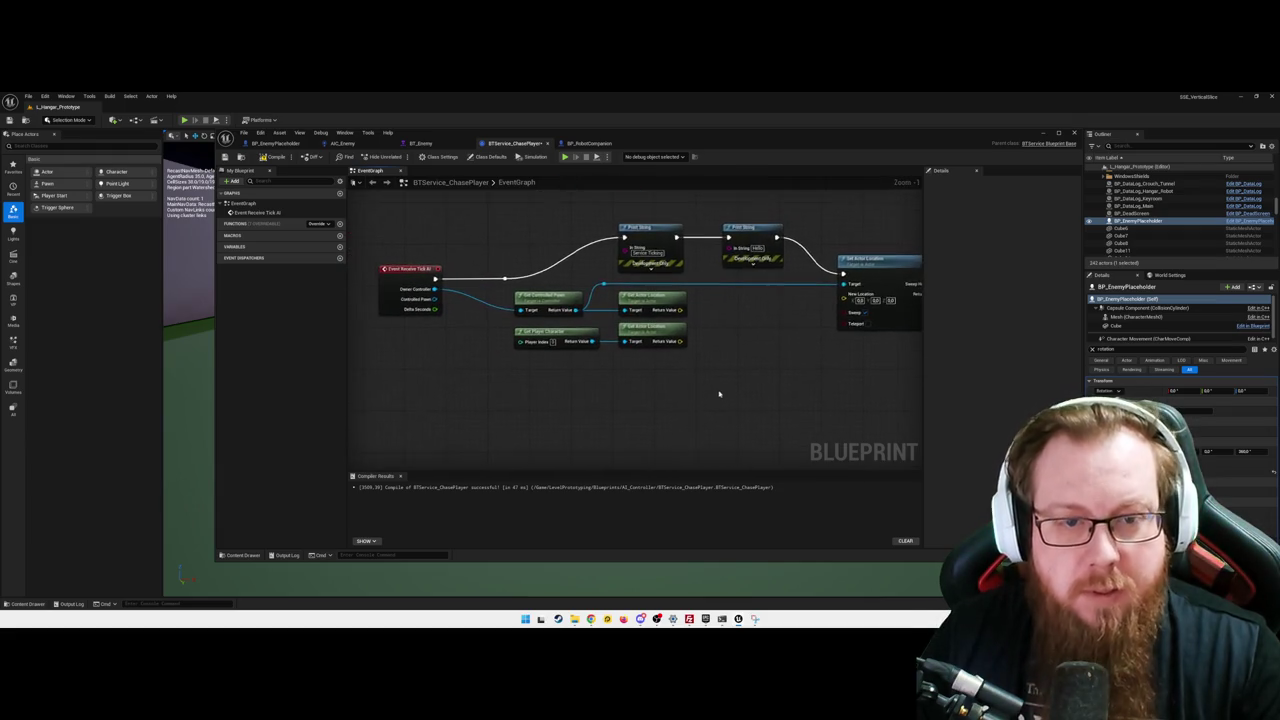
scroll(718, 394, "up", 1)
left_click(548, 322)
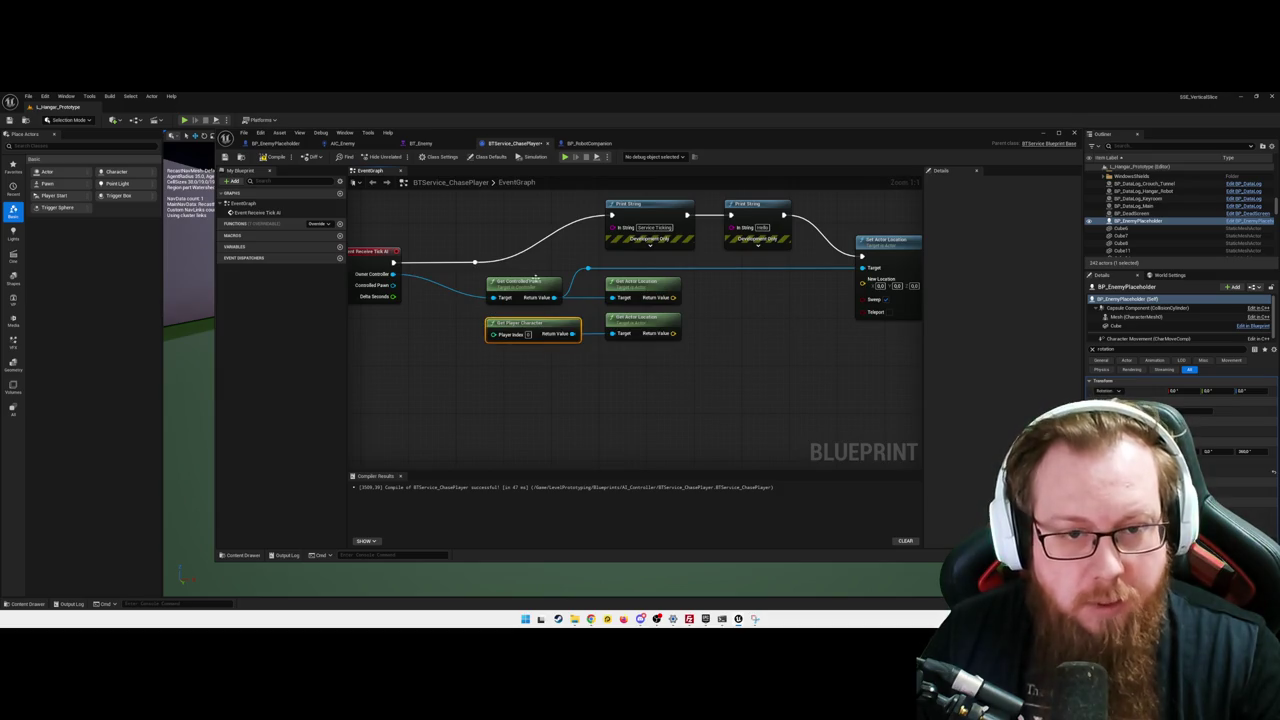
left_click_drag(462, 228, 490, 265)
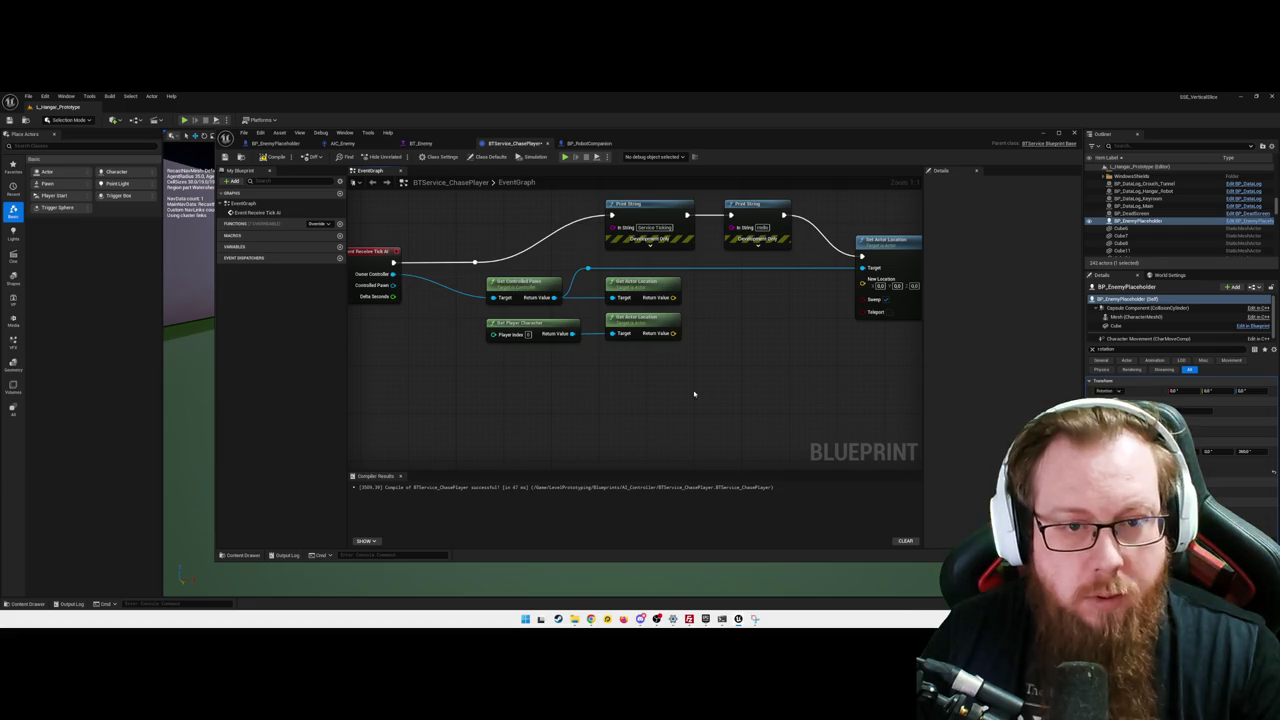
left_click_drag(694, 393, 674, 389)
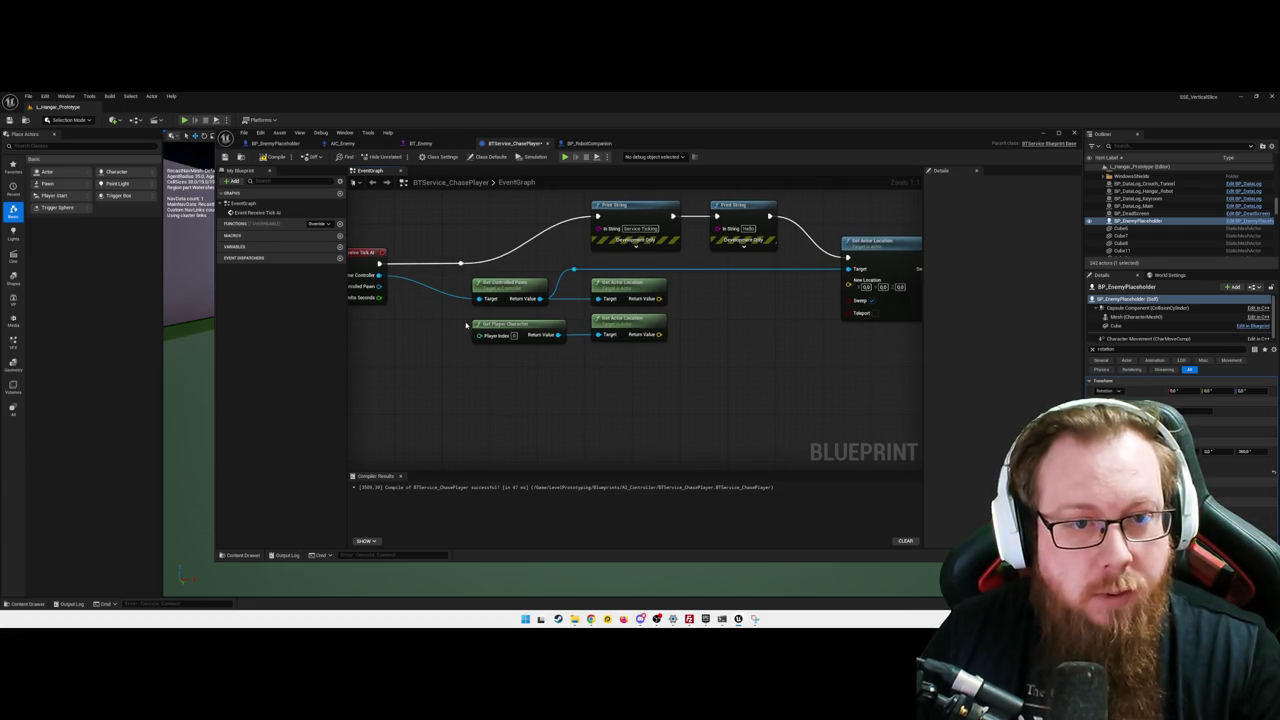
left_click_drag(718, 390, 653, 391)
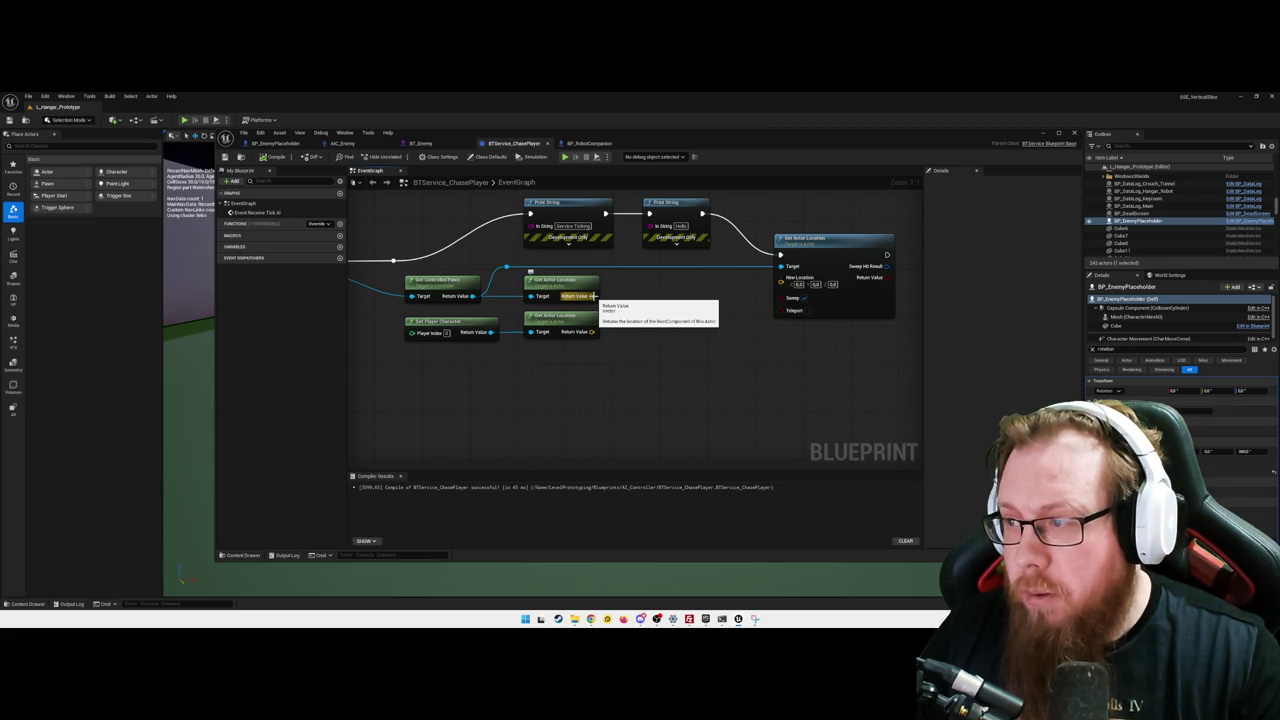
- Place a loose Get Unit Direction (Vector) node and delete it again
right_click(666, 404)
type("get unit direct")
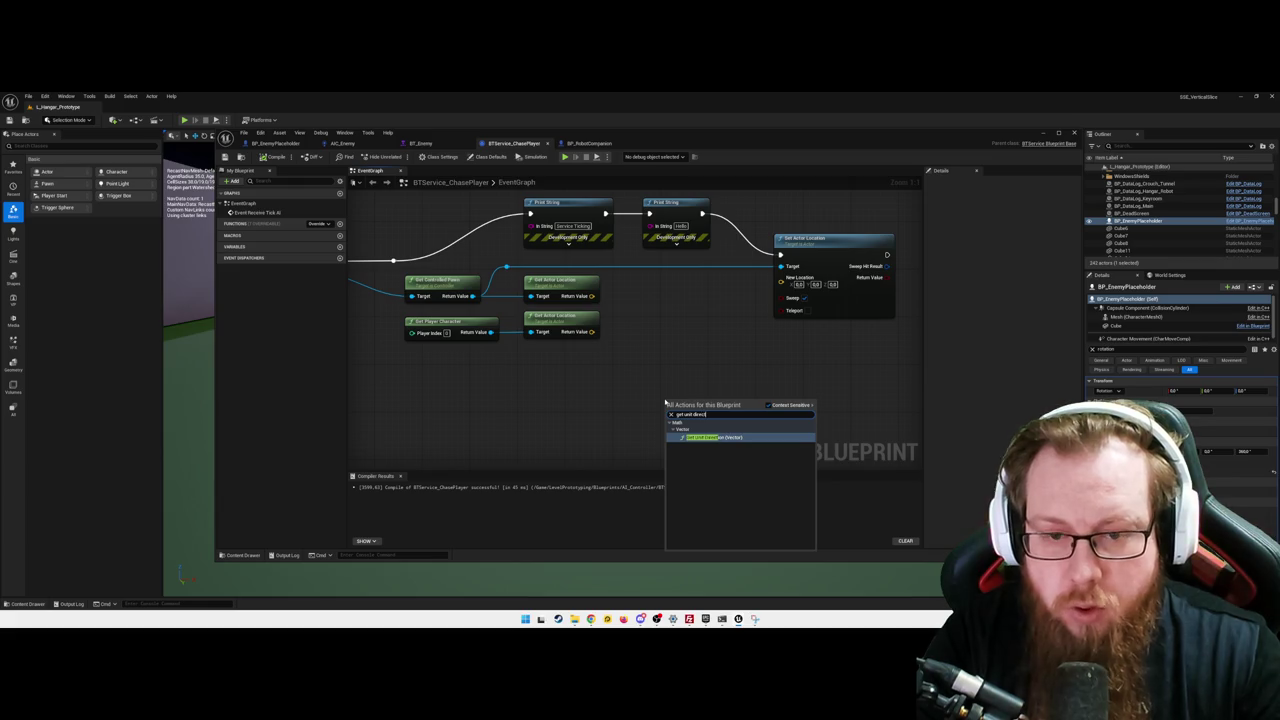
key("Return")
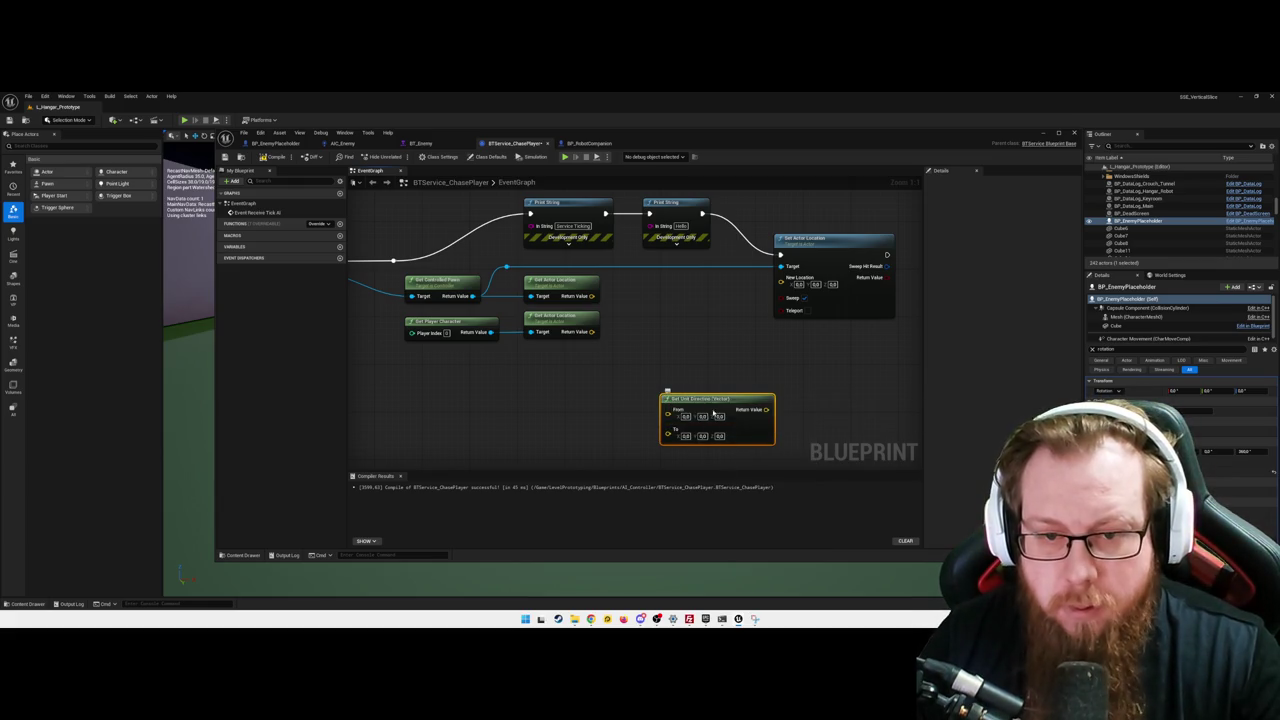
key("Delete")
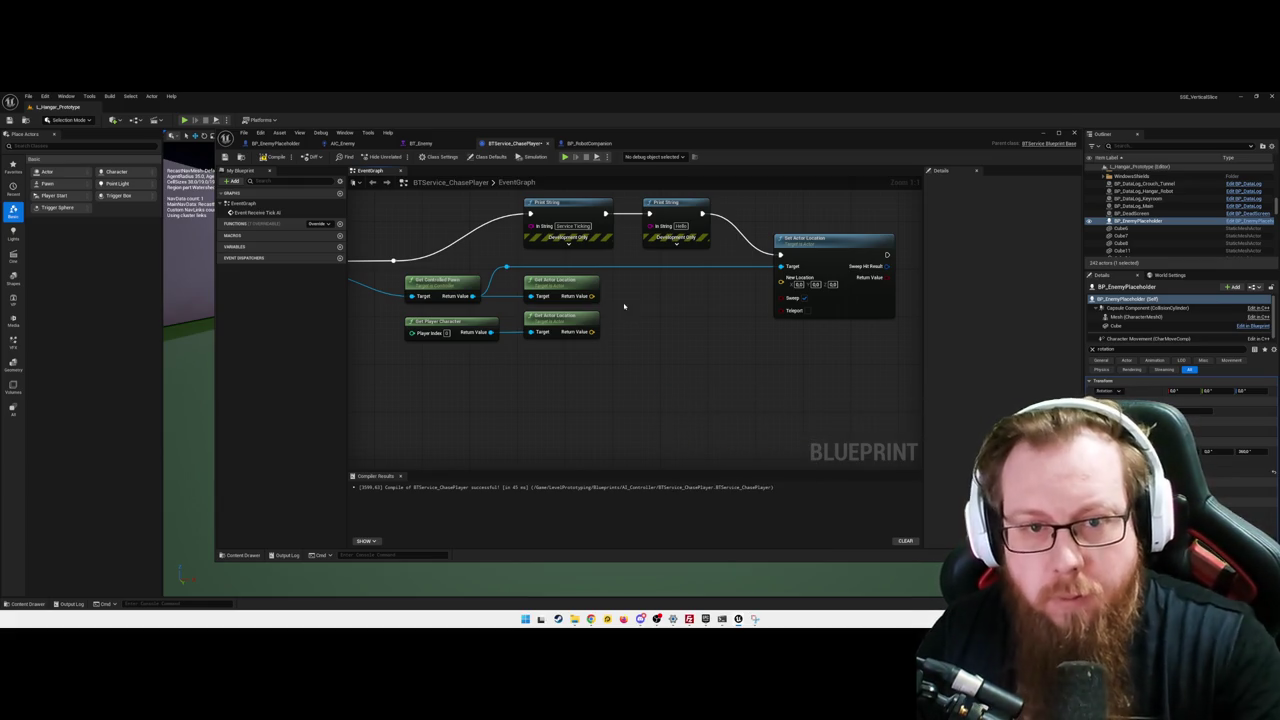
- Add Get Unit Direction from the pawn location, wiring the player location into To
left_click_drag(592, 296, 622, 310)
type("get unit")
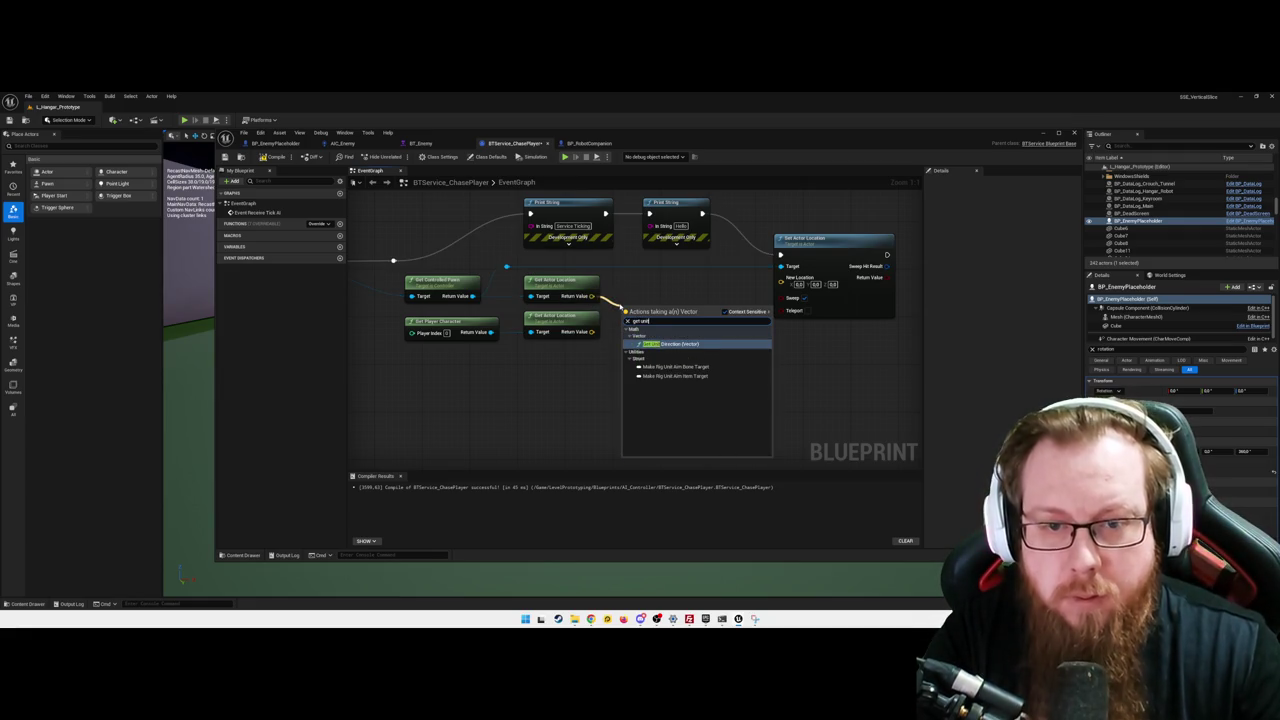
key("Return")
left_click_drag(665, 297, 667, 297)
left_click_drag(592, 332, 628, 322)
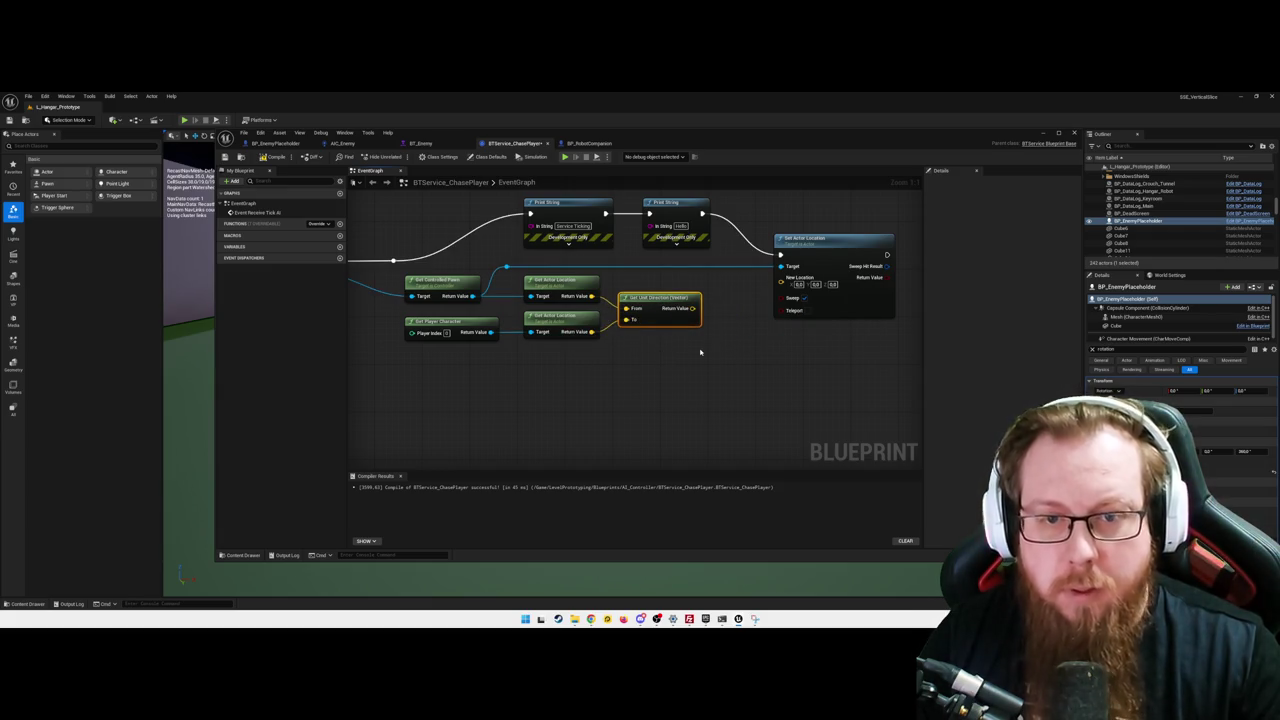
left_click_drag(717, 358, 666, 340)
left_click(666, 344)
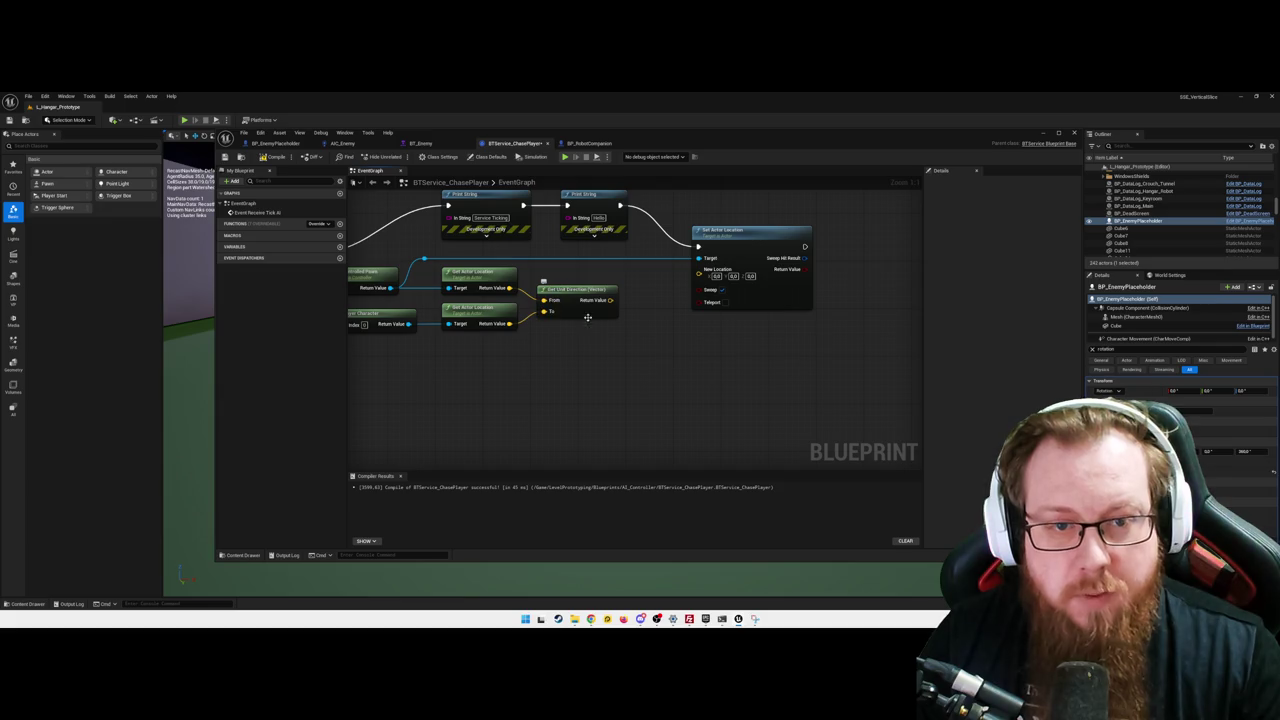
left_click_drag(610, 300, 631, 345)
- Add a Normalize node (tolerance 0.0001) after Get Unit Direction and move Set Actor Location right
type("=ormalize")
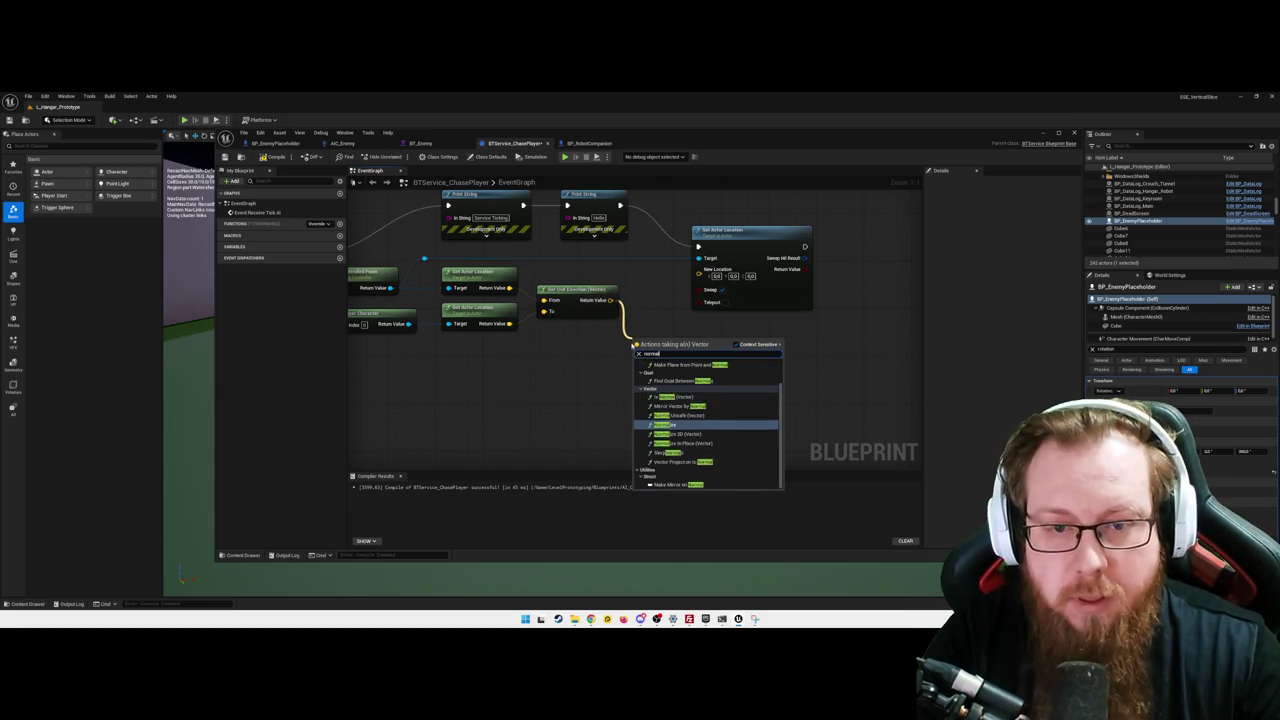
key("Return")
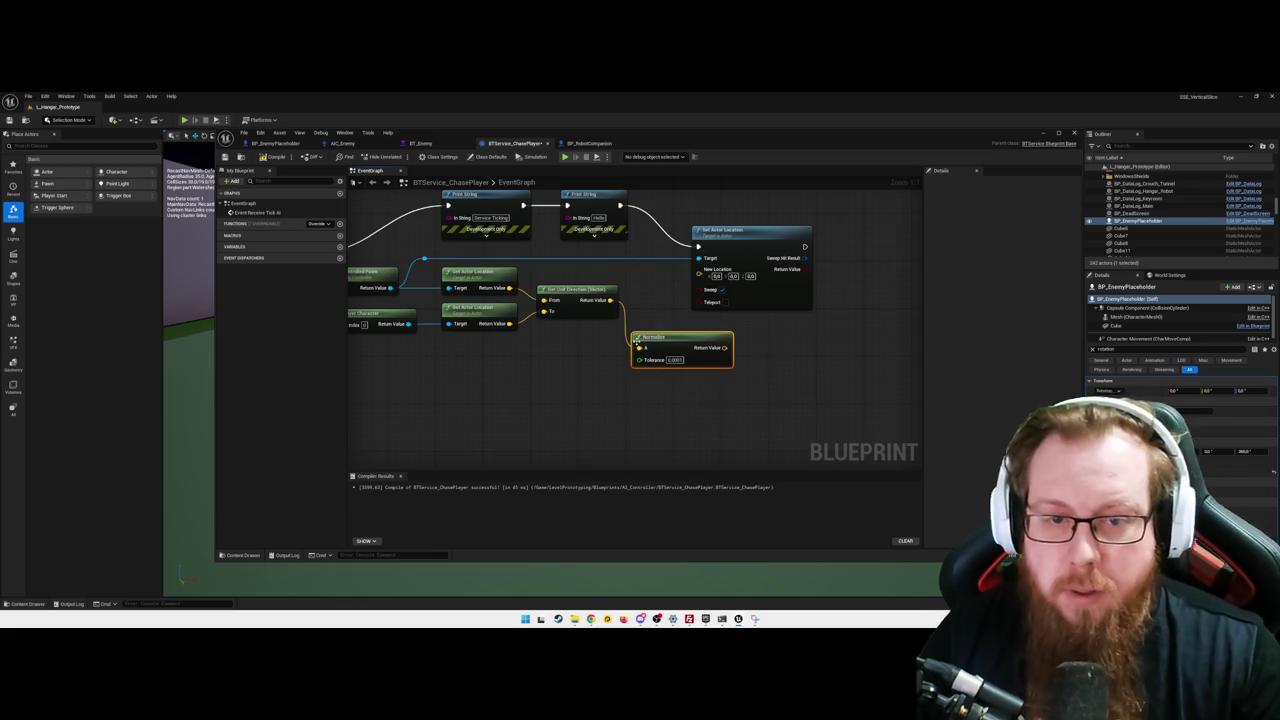
left_click_drag(737, 243, 824, 243)
left_click_drag(659, 345, 664, 297)
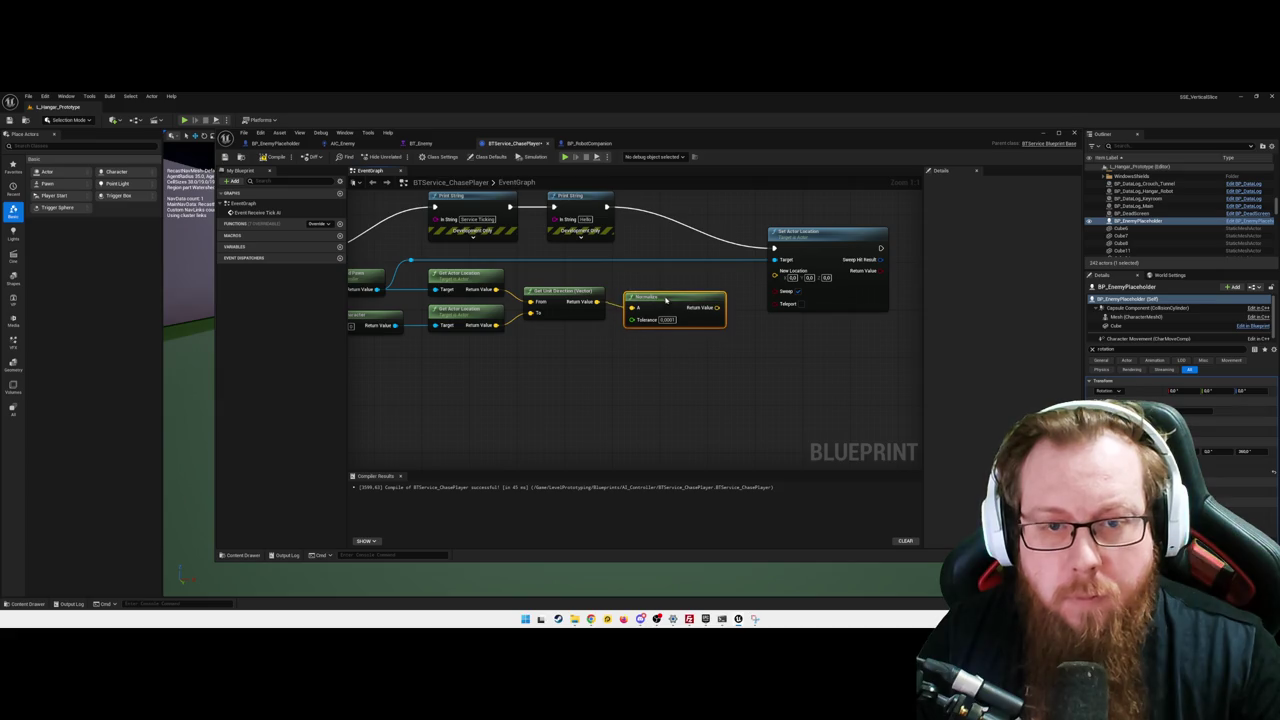
left_click_drag(739, 355, 657, 357)
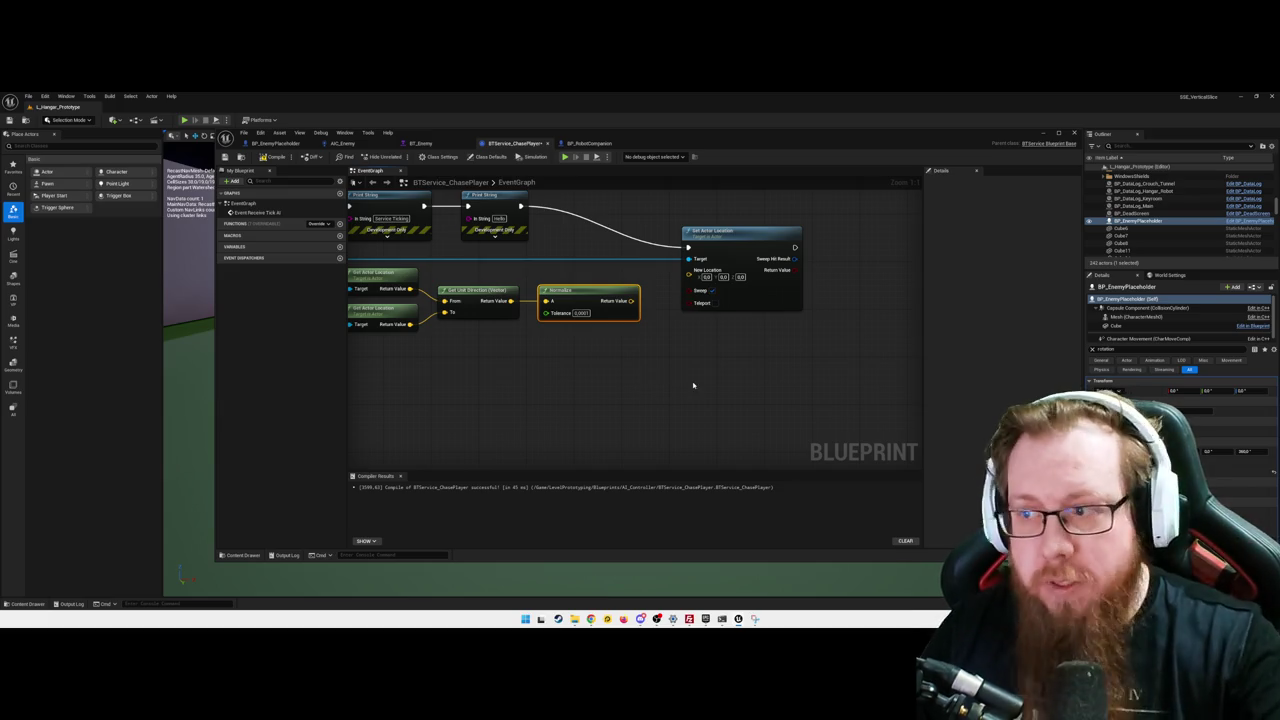
mouse_move(686, 391)
left_mouse_down()
mouse_move(686, 380)
mouse_move(765, 370)
left_mouse_up()
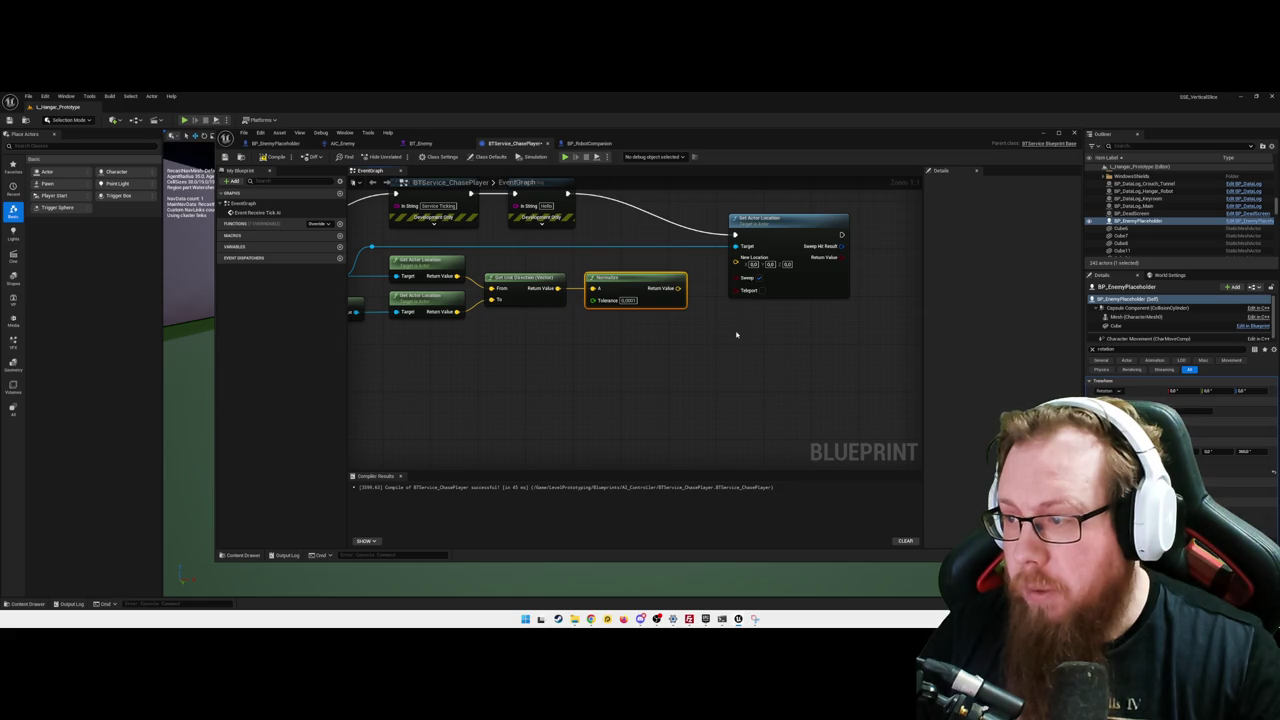
left_click_drag(718, 352, 761, 347)
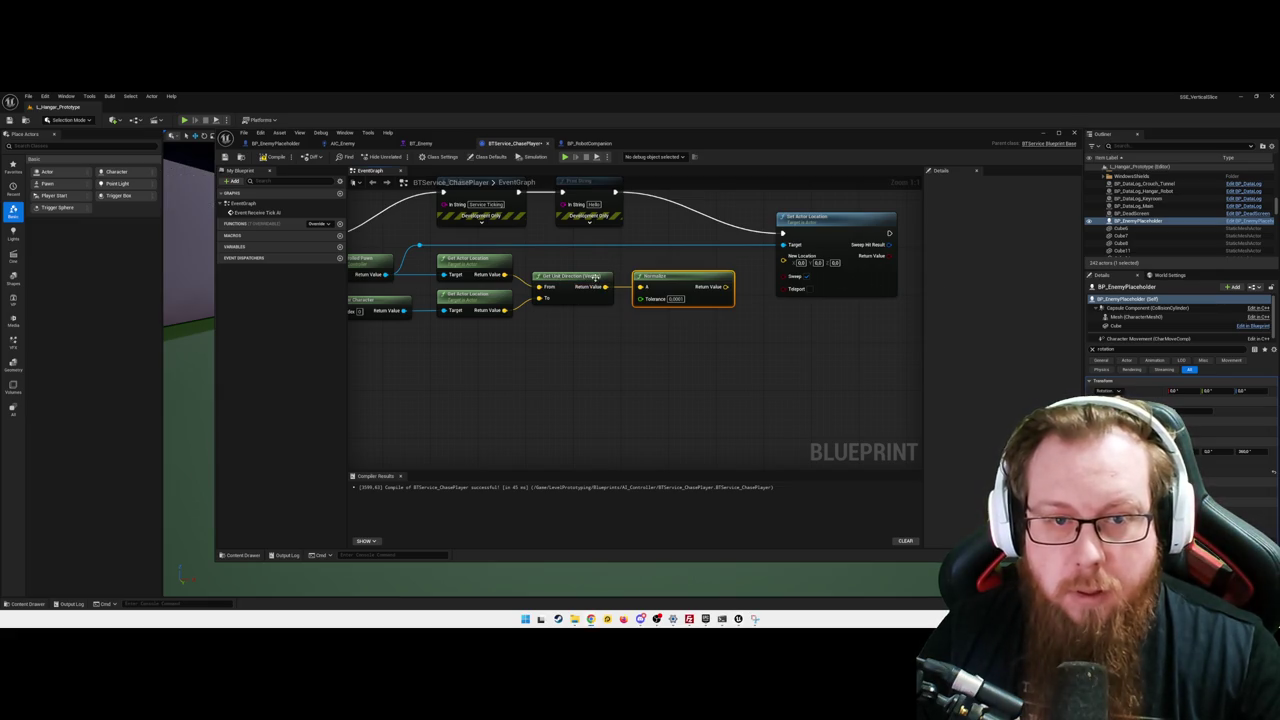
left_click(754, 356)
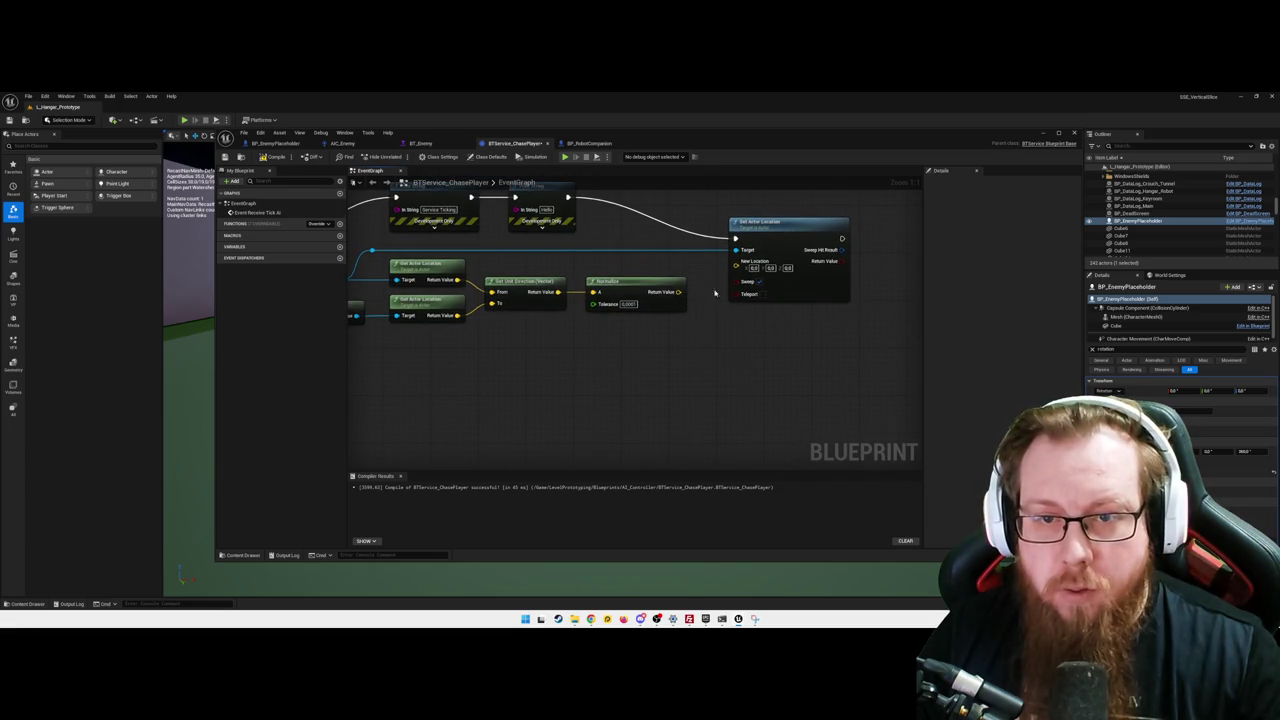
left_click_drag(712, 264, 847, 263)
mouse_move(604, 324)
left_mouse_down()
mouse_move(628, 344)
mouse_move(628, 326)
left_mouse_up()
- Add a Multiply node fed by the Normalize output
type("multiply")
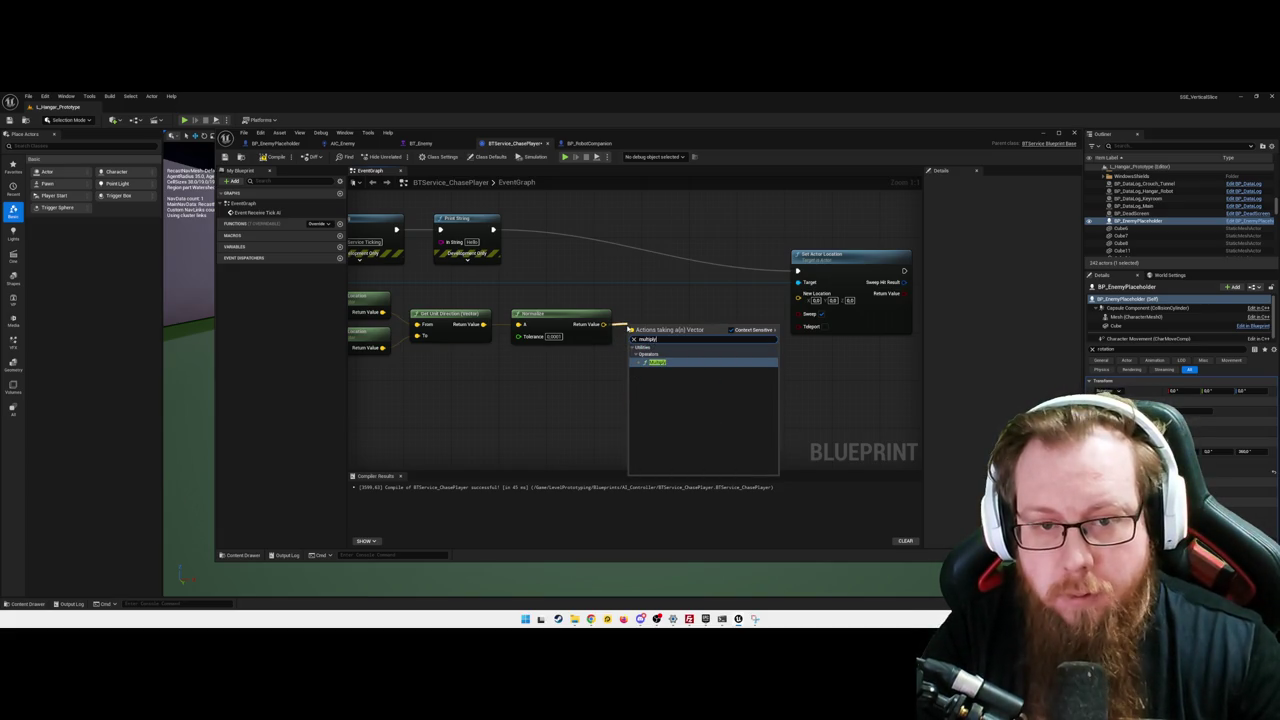
key("Return")
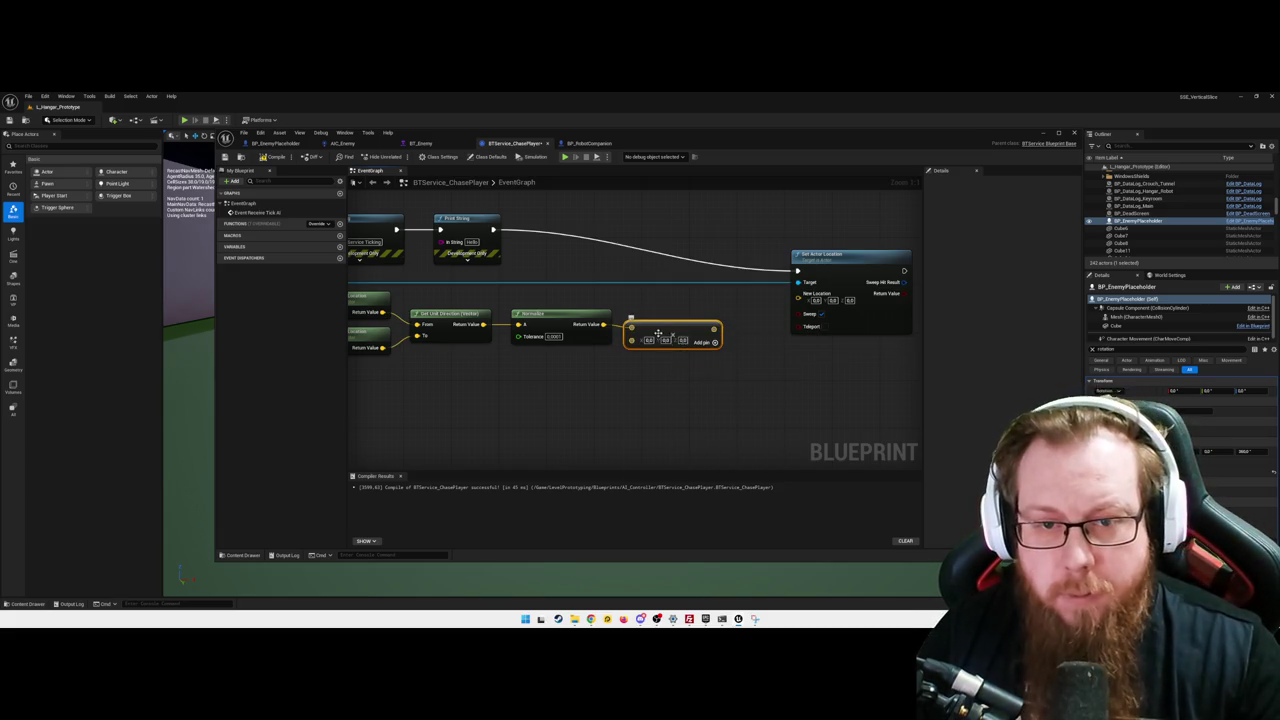
left_click_drag(658, 333, 664, 327)
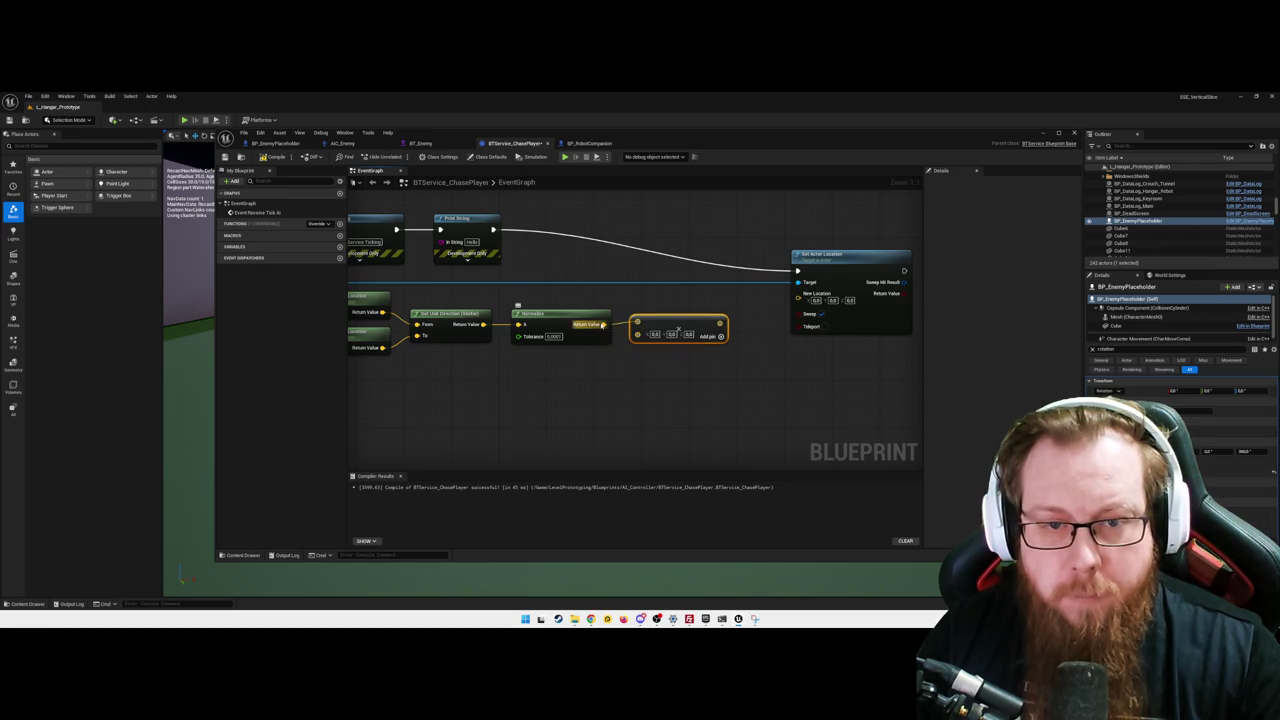
right_click(603, 325)
left_click(675, 372)
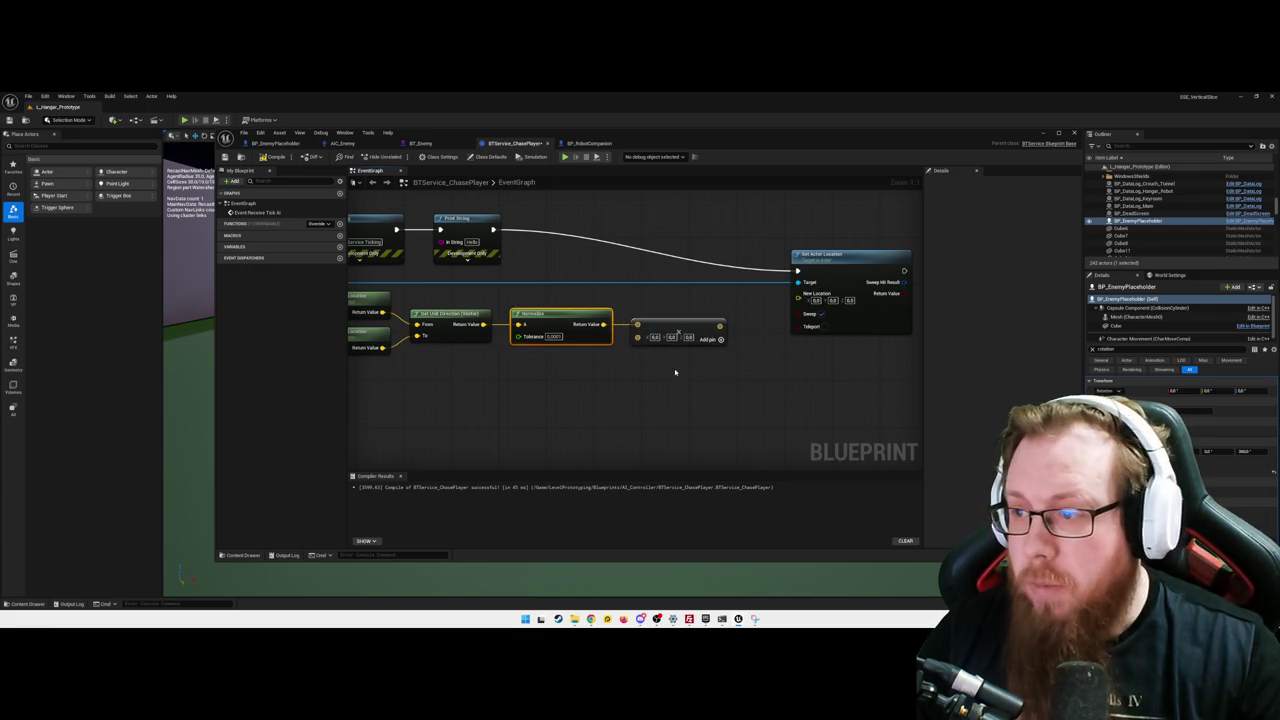
left_click(688, 369)
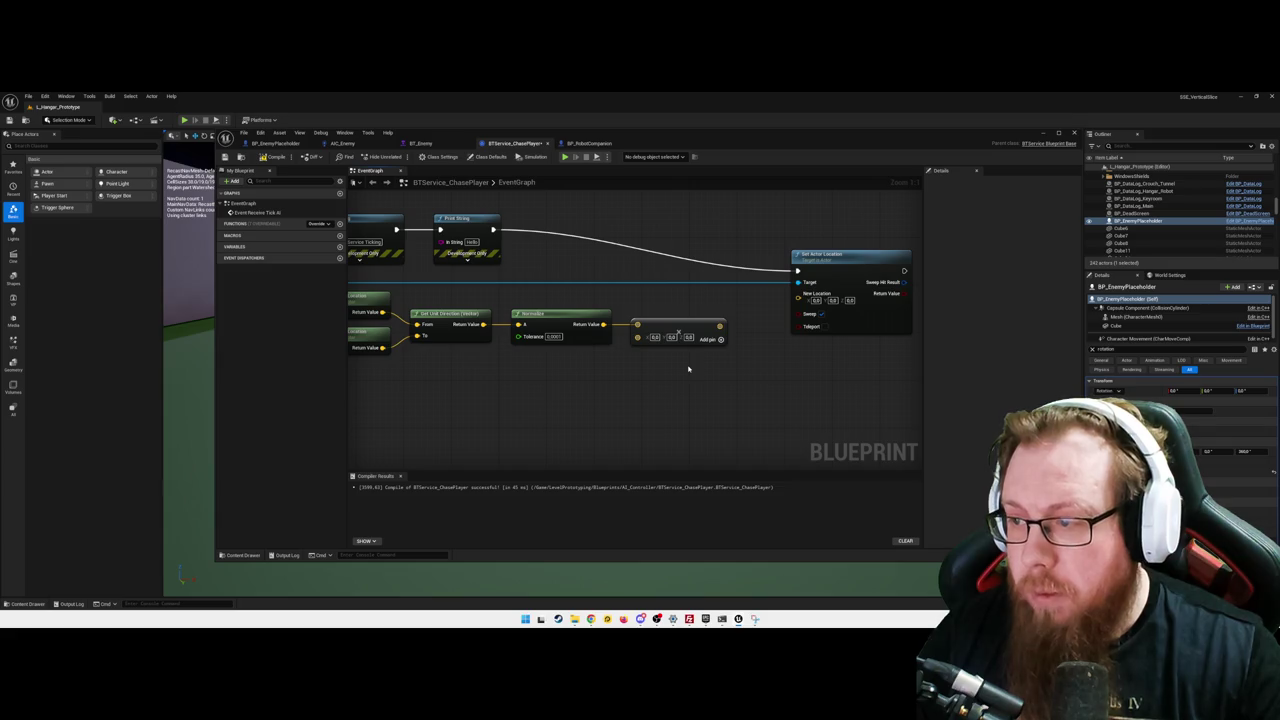
- Convert the Multiply node's second input to a single float and set its value
right_click(648, 341)
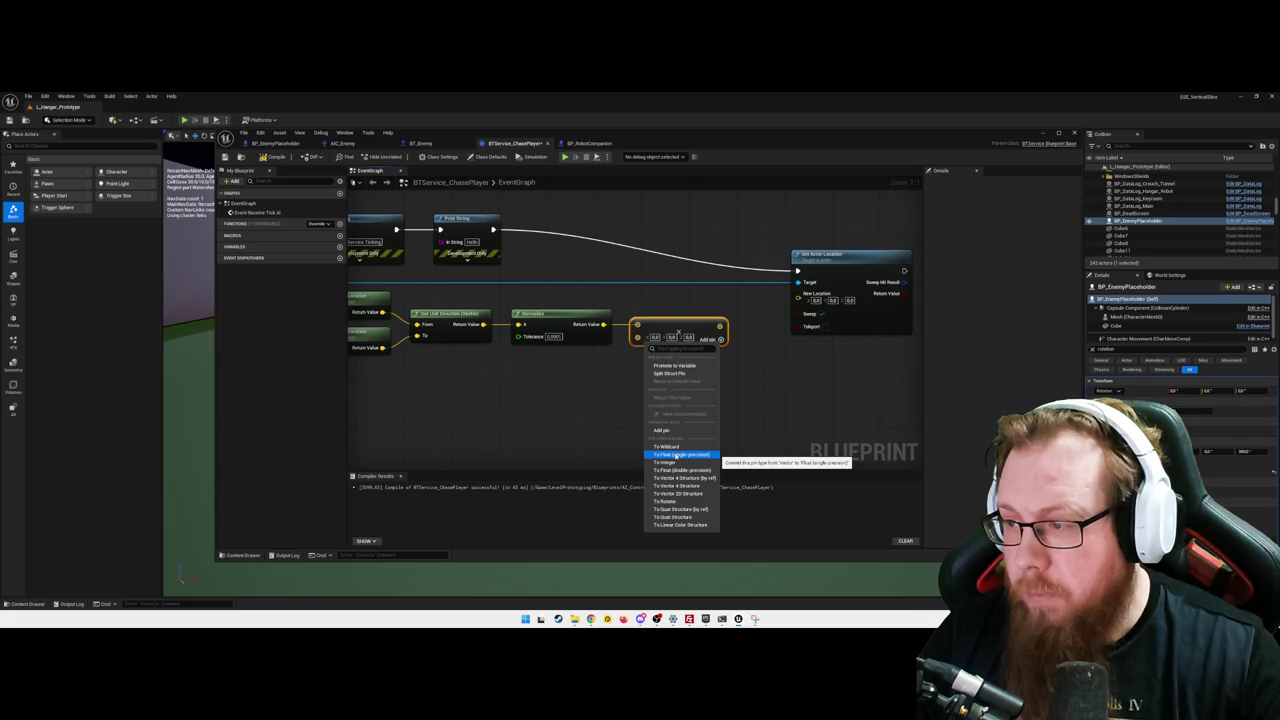
left_click(676, 456)
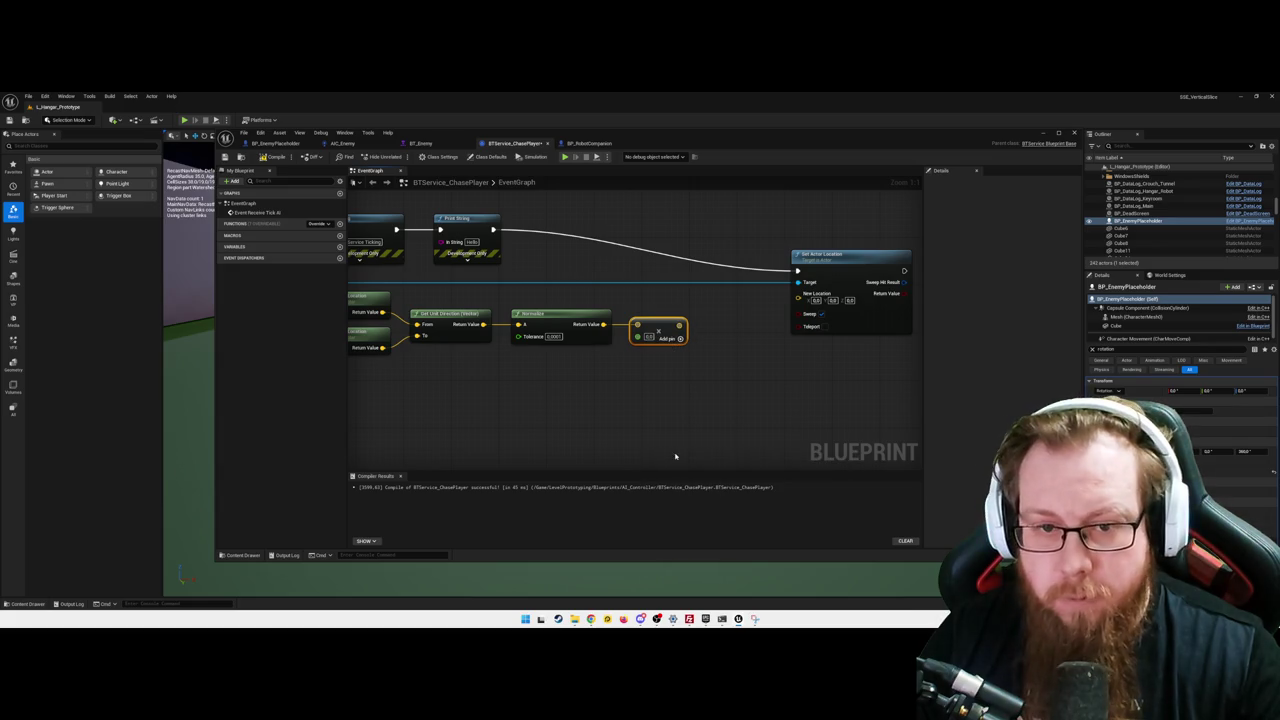
left_click(649, 336)
left_click(669, 394)
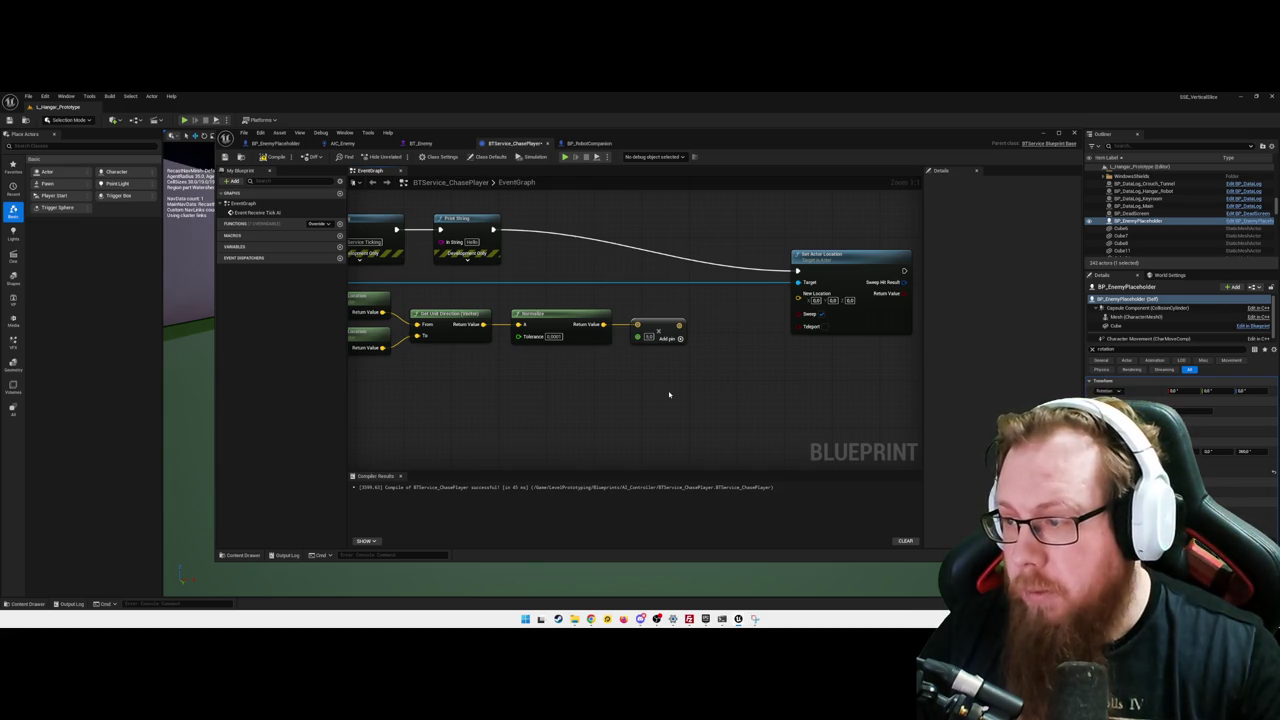
- Nudge Set Actor Location right, then place an Add node on the multiply result and delete it
left_click_drag(719, 400, 666, 383)
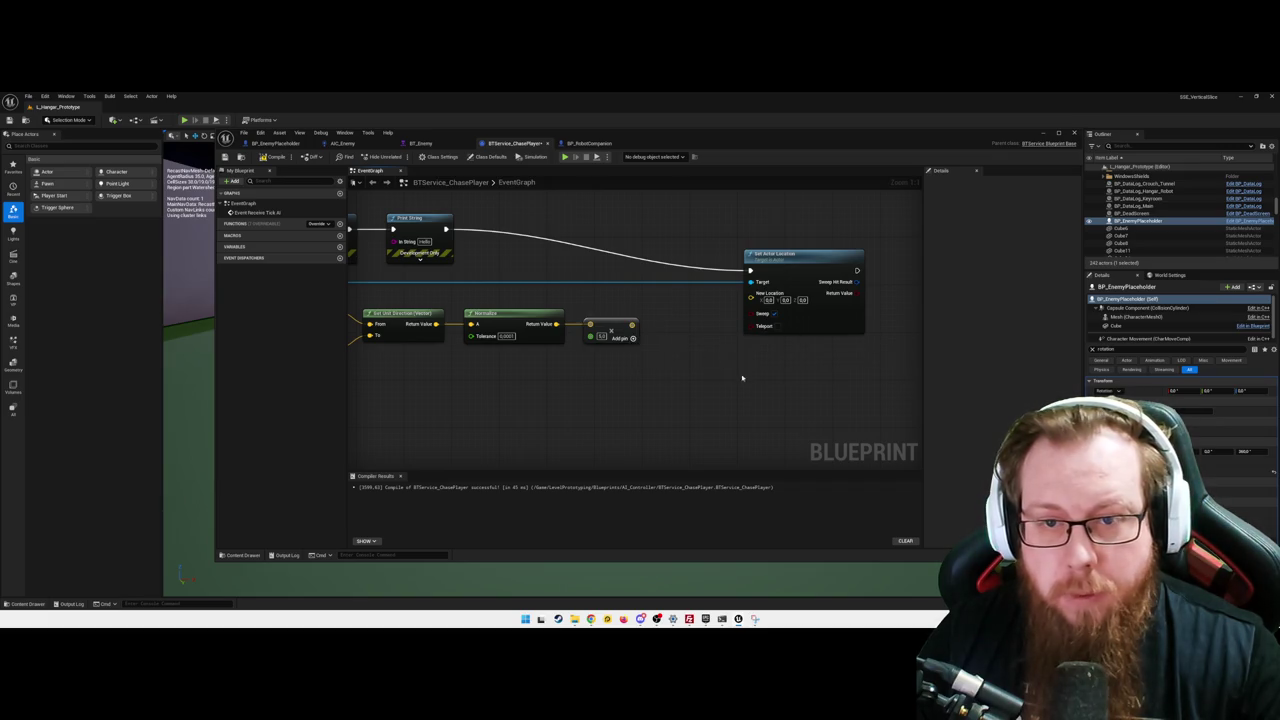
left_click_drag(630, 326, 562, 339)
left_click_drag(723, 272, 788, 272)
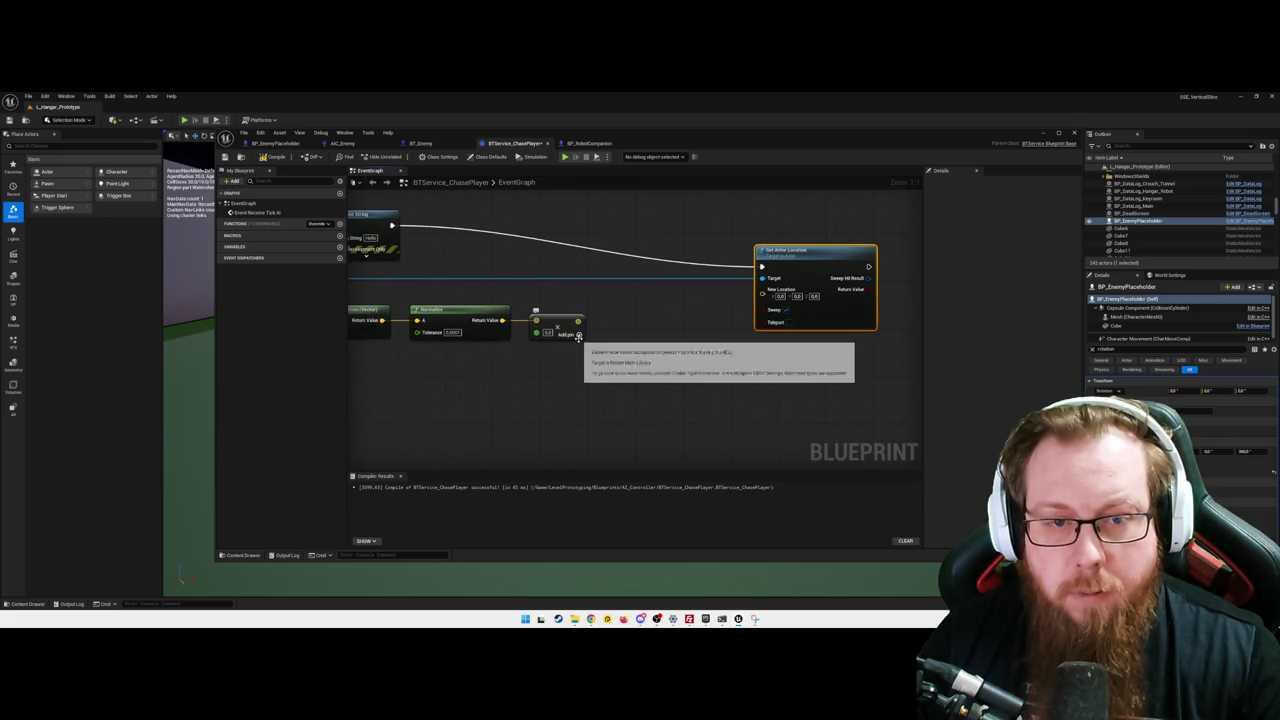
left_click_drag(577, 321, 614, 326)
type("add")
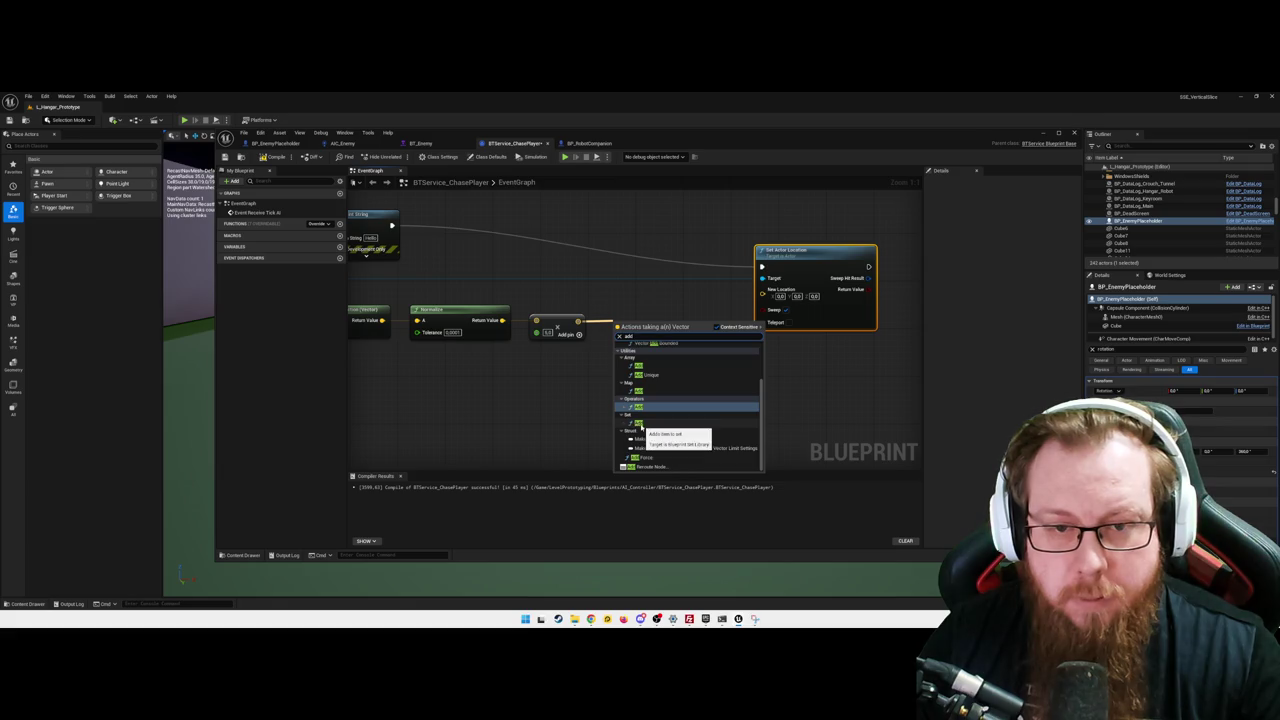
left_click(636, 407)
key("Delete")
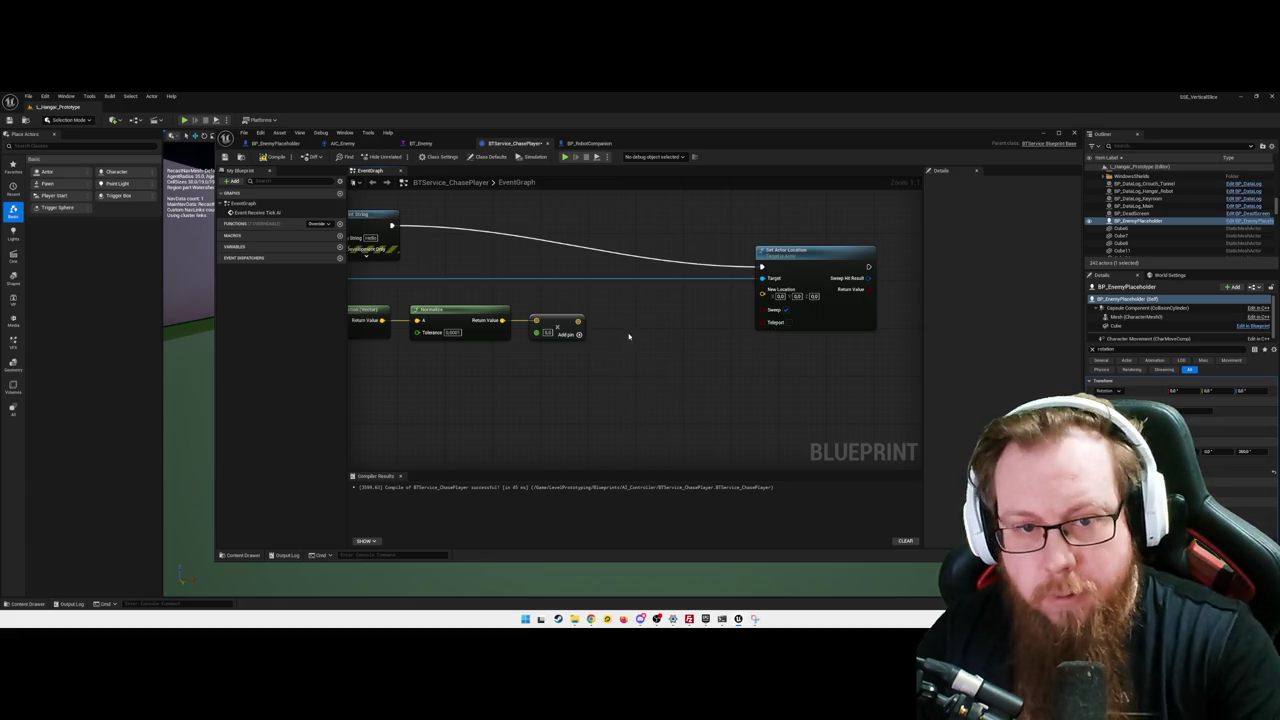
right_click(627, 338)
- Place a vector Add node beside Multiply and wire the actor location into it through a reroute point
type("add")
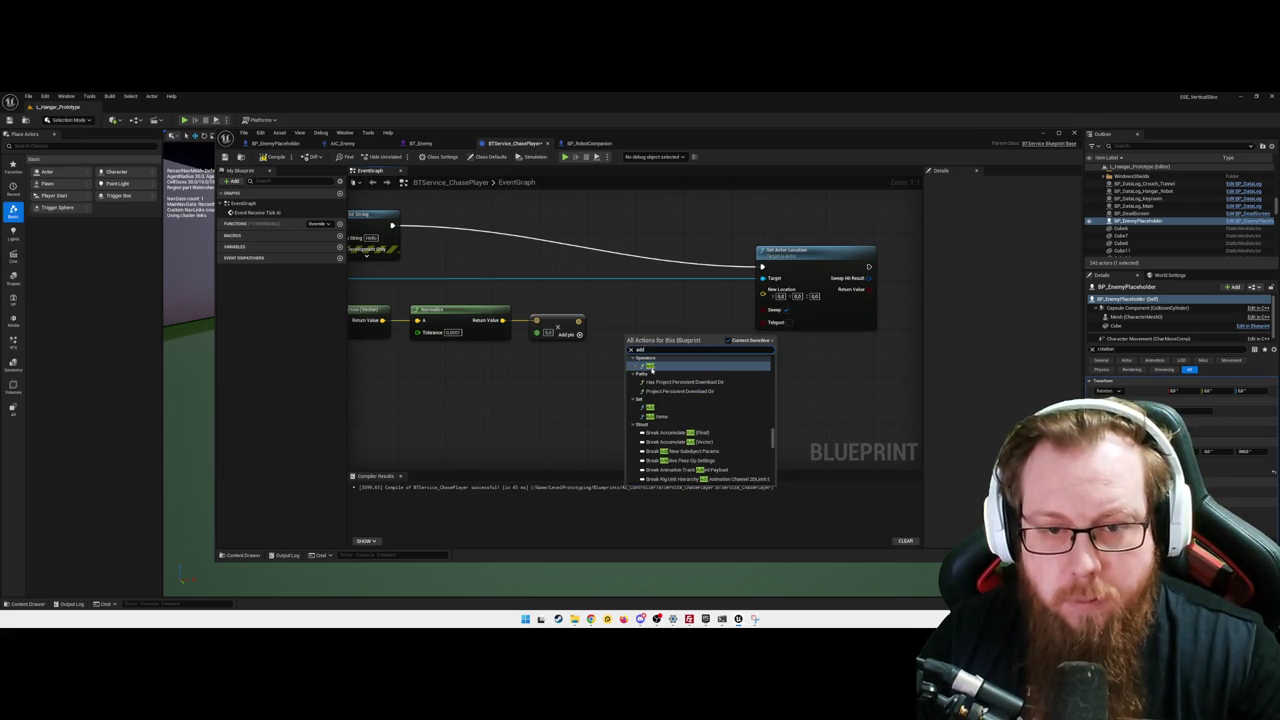
left_click(651, 367)
mouse_move(645, 335)
left_mouse_down()
mouse_move(632, 305)
mouse_move(598, 316)
mouse_move(608, 313)
left_mouse_up()
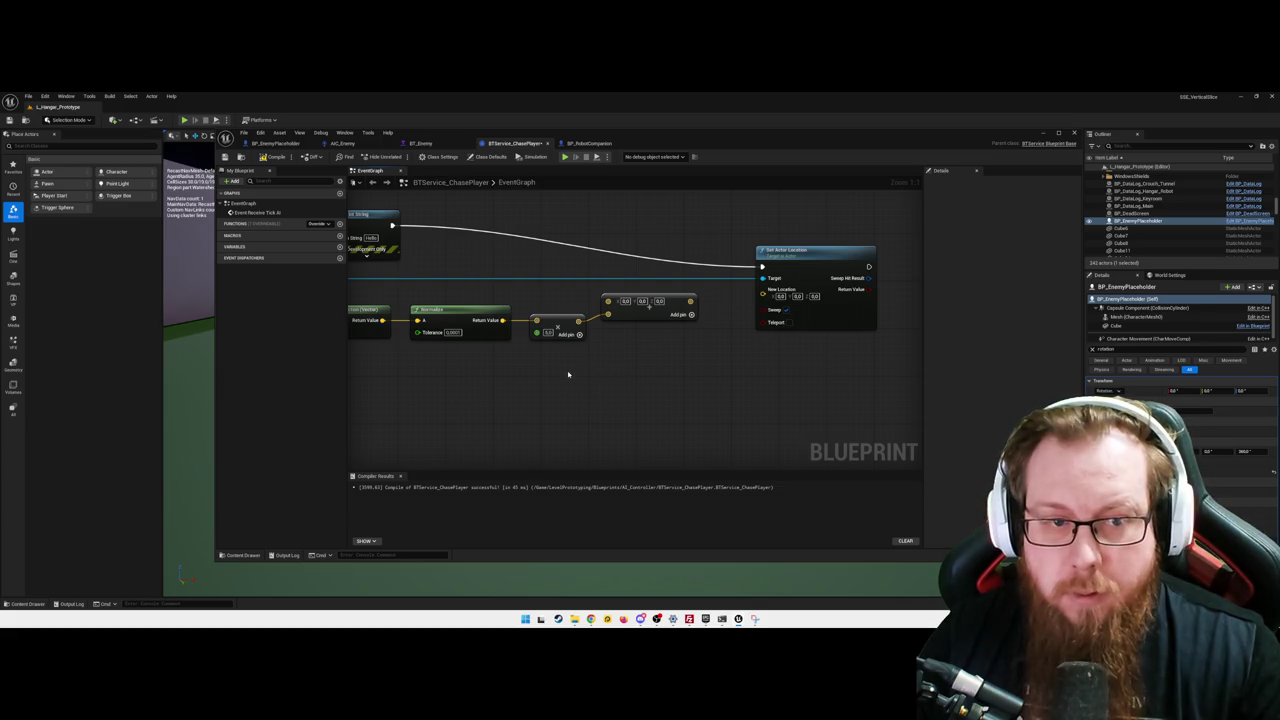
left_click_drag(562, 368, 692, 376)
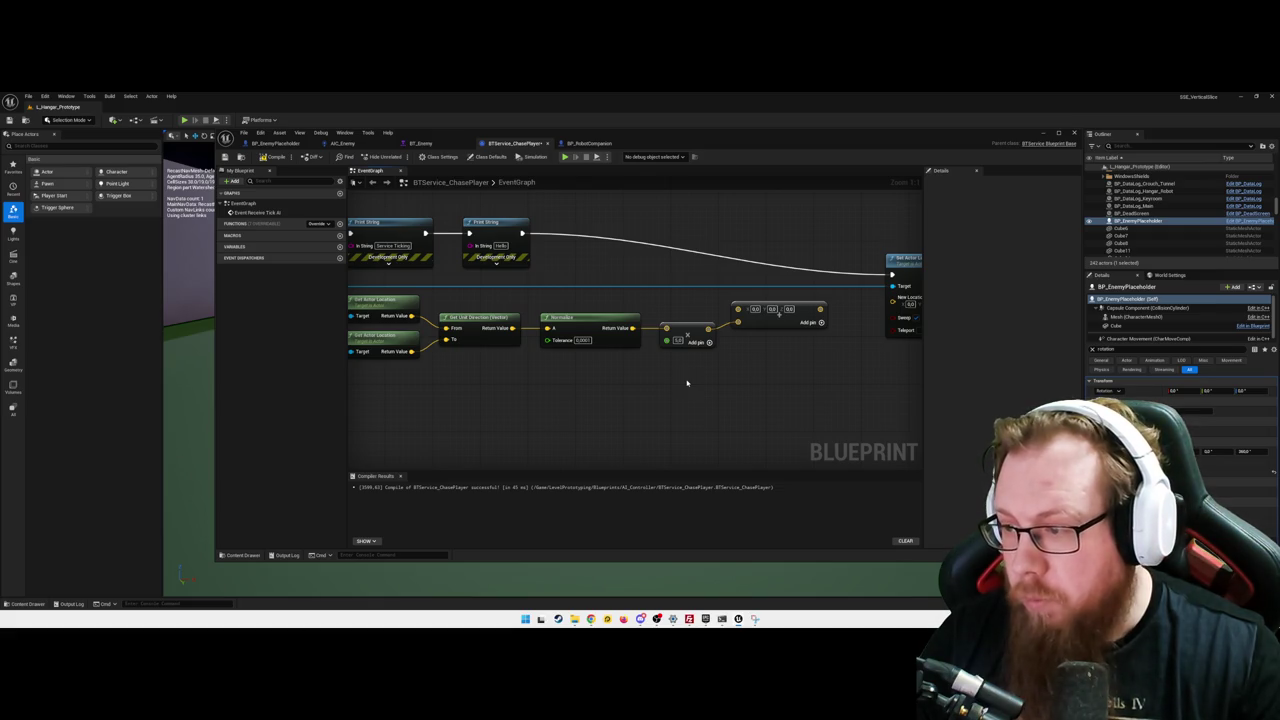
mouse_move(483, 332)
left_mouse_down()
mouse_move(828, 320)
mouse_move(810, 325)
left_mouse_up()
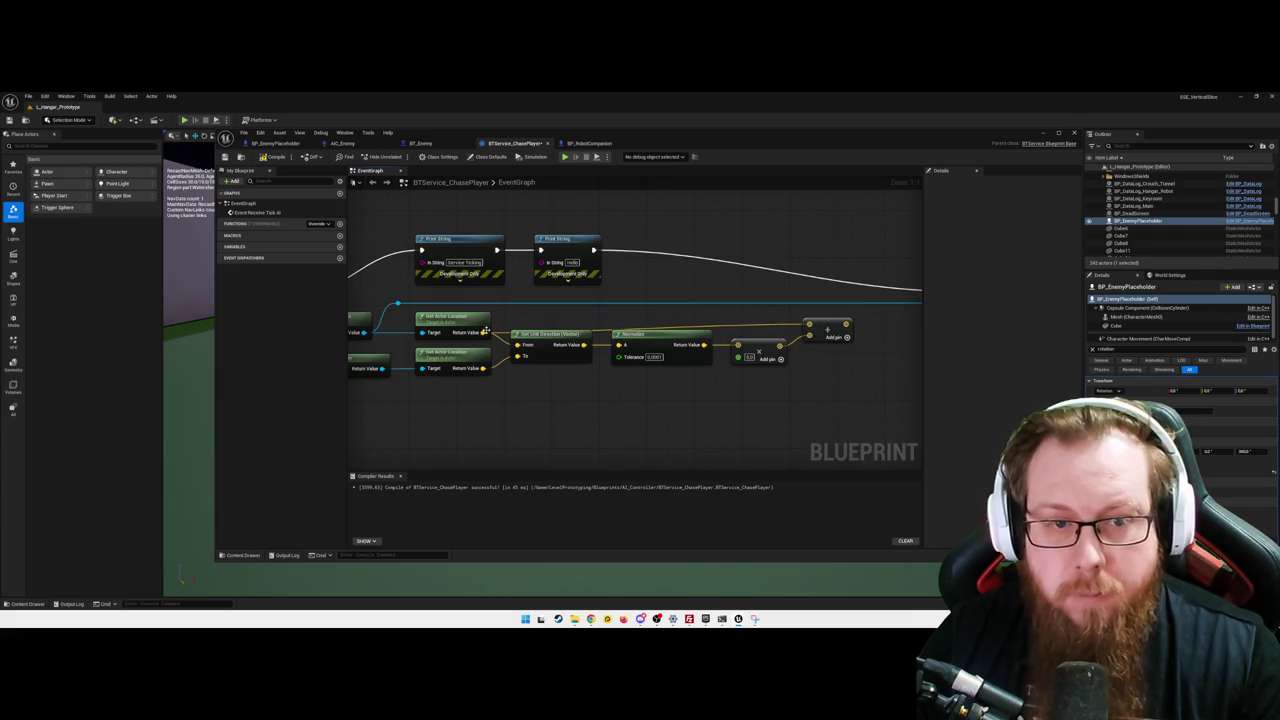
double_click(493, 332)
mouse_move(493, 332)
left_mouse_down()
mouse_move(582, 306)
mouse_move(694, 298)
left_mouse_up()
- Bring Add and Set Actor Location together and route the Add result toward New Location
left_click_drag(651, 356, 808, 392)
mouse_move(702, 410)
left_mouse_down()
mouse_move(792, 381)
mouse_move(672, 391)
mouse_move(594, 428)
left_mouse_up()
left_click_drag(785, 393, 739, 394)
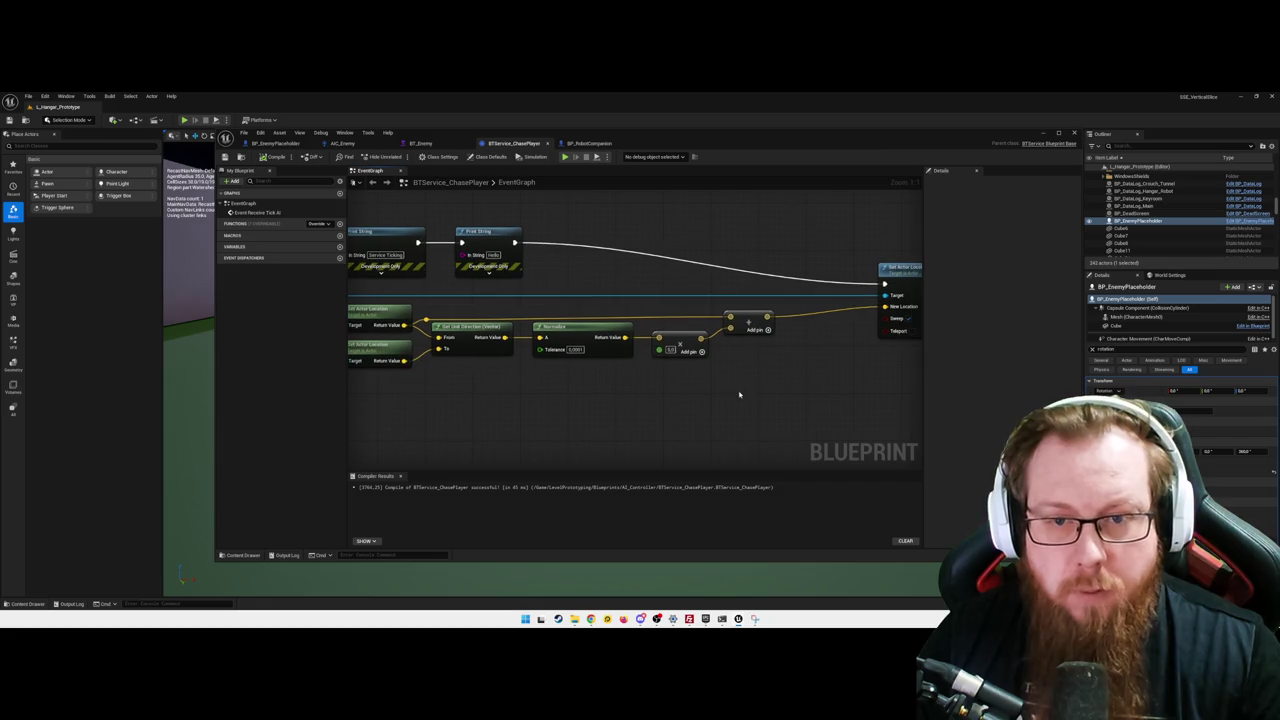
left_click_drag(703, 288, 617, 280)
left_click_drag(684, 324, 703, 399)
- Add a Print String node that prints the Add result through a conversion node
type("print string")
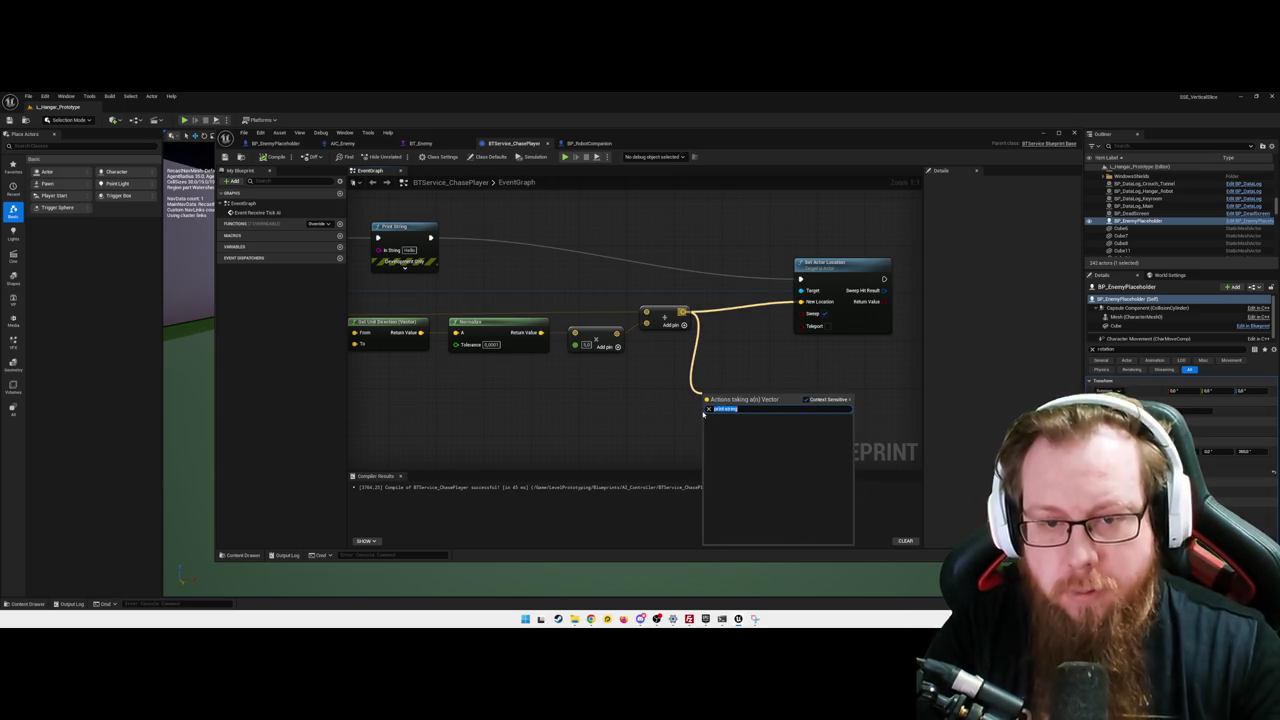
key("Escape")
right_click(724, 412)
type("print str")
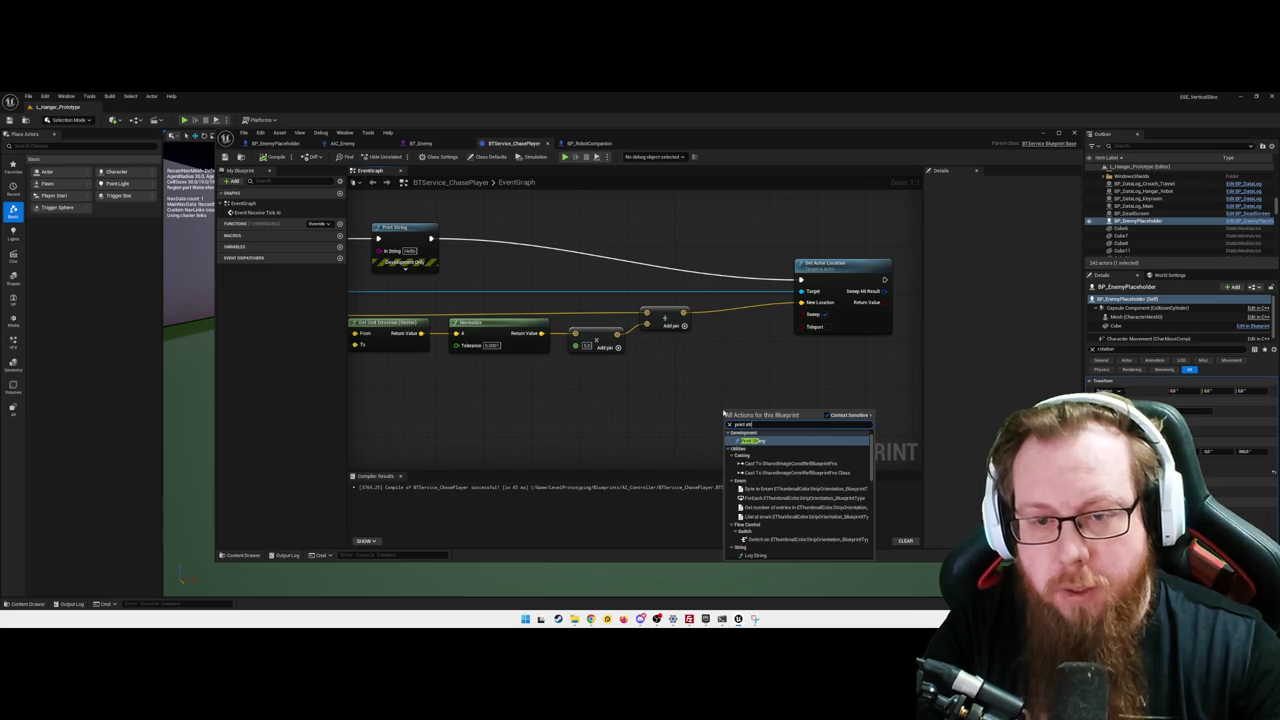
left_click(752, 440)
mouse_move(684, 325)
left_mouse_down()
mouse_move(714, 429)
mouse_move(730, 434)
left_mouse_up()
mouse_move(705, 365)
left_mouse_down()
mouse_move(684, 436)
mouse_move(793, 406)
left_mouse_up()
left_click(742, 414, "ctrl")
left_click(763, 380)
- Route execution via a reroute into Print String and delete the extra Hello Print String
double_click(724, 274)
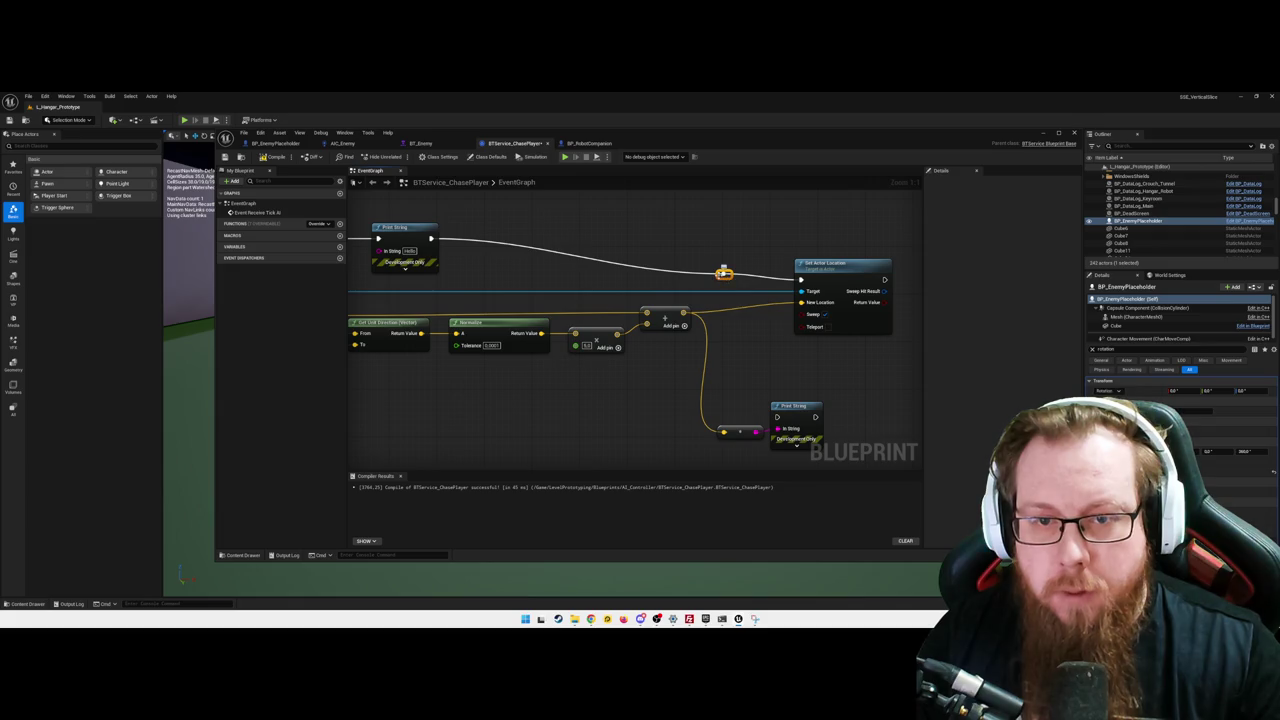
mouse_move(726, 274)
left_mouse_down()
mouse_move(771, 423)
mouse_move(787, 362)
mouse_move(766, 357)
left_mouse_up()
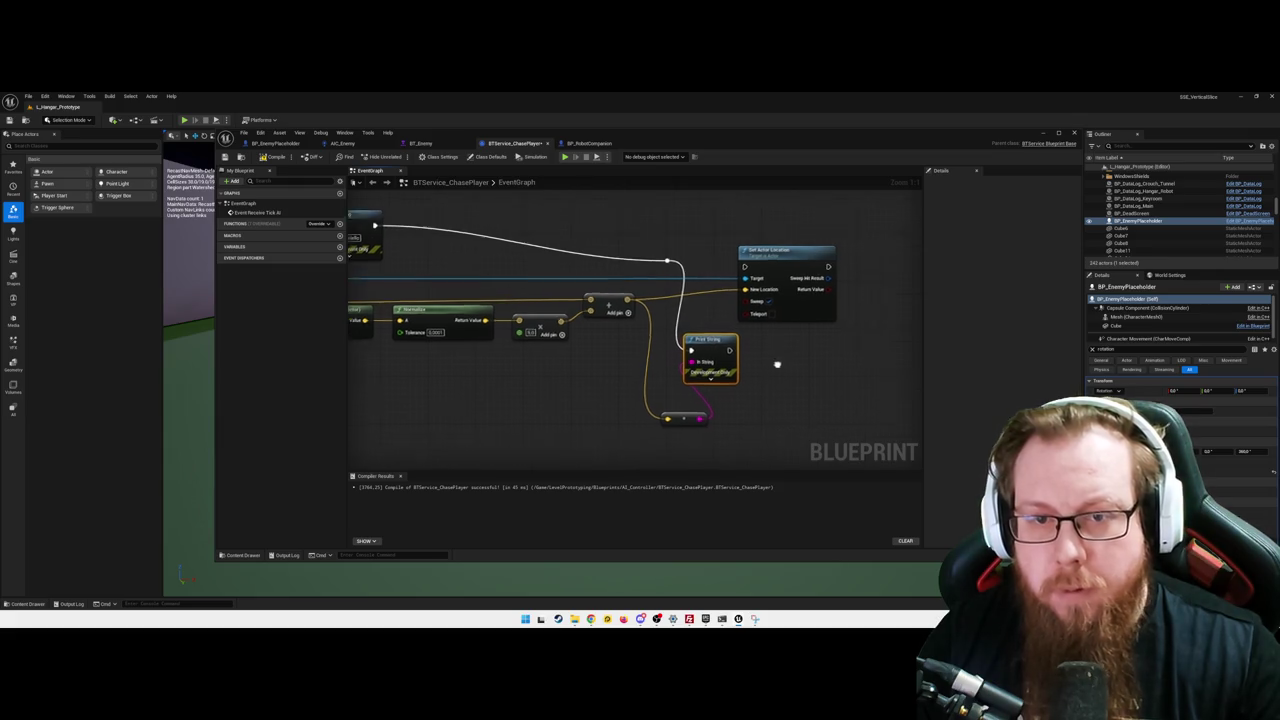
left_click_drag(751, 253, 802, 256)
mouse_move(713, 335)
left_mouse_down()
mouse_move(754, 336)
mouse_move(716, 323)
mouse_move(766, 290)
mouse_move(771, 270)
left_mouse_up()
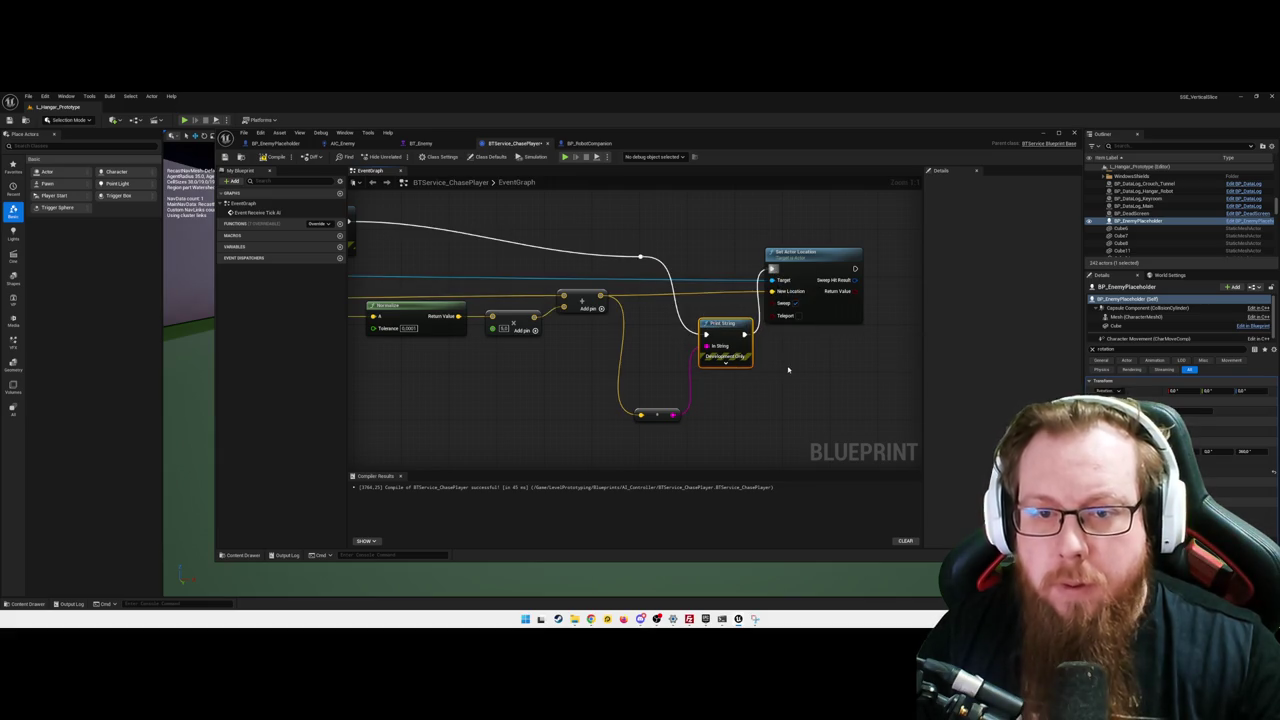
mouse_move(862, 393)
left_mouse_down()
mouse_move(549, 400)
mouse_move(673, 423)
left_mouse_up()
left_click(526, 244)
key("Delete")
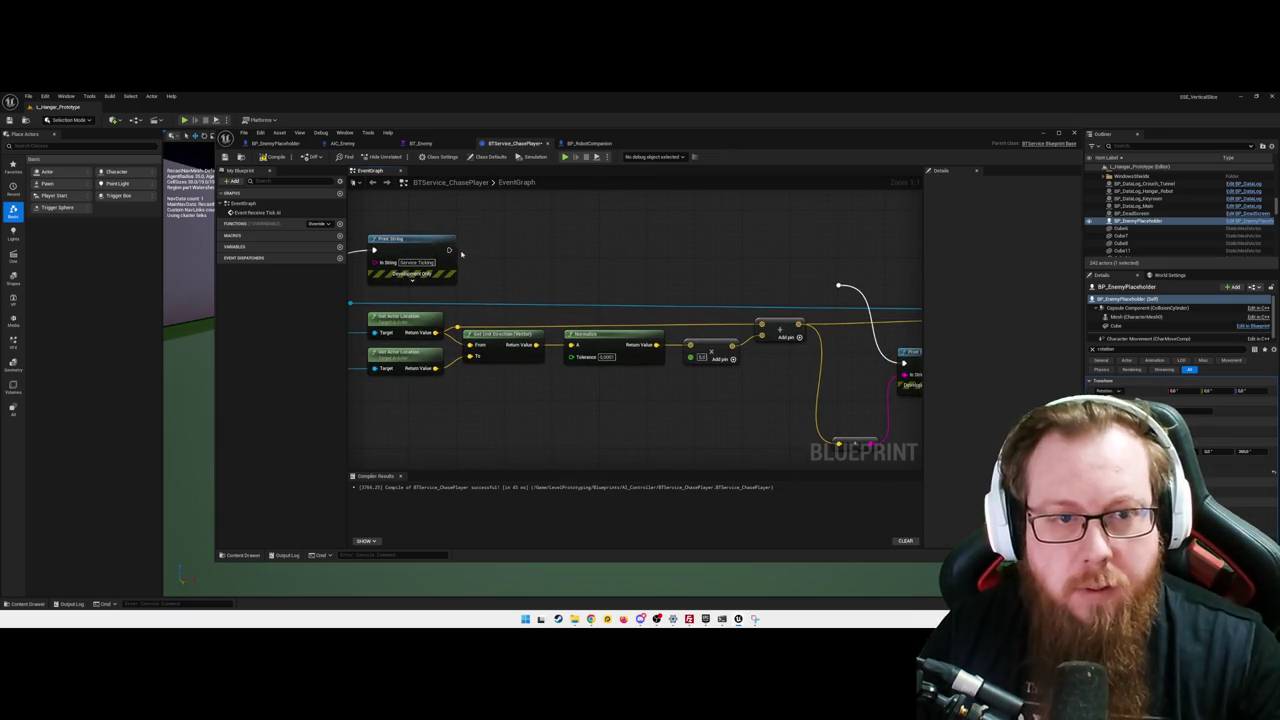
mouse_move(448, 252)
left_mouse_down()
mouse_move(609, 250)
mouse_move(838, 286)
left_mouse_up()
- Rewire the Add result into the conversion node via a reroute and straighten the execution wires
left_click_drag(884, 376, 716, 336)
scroll(566, 400, "down", 3)
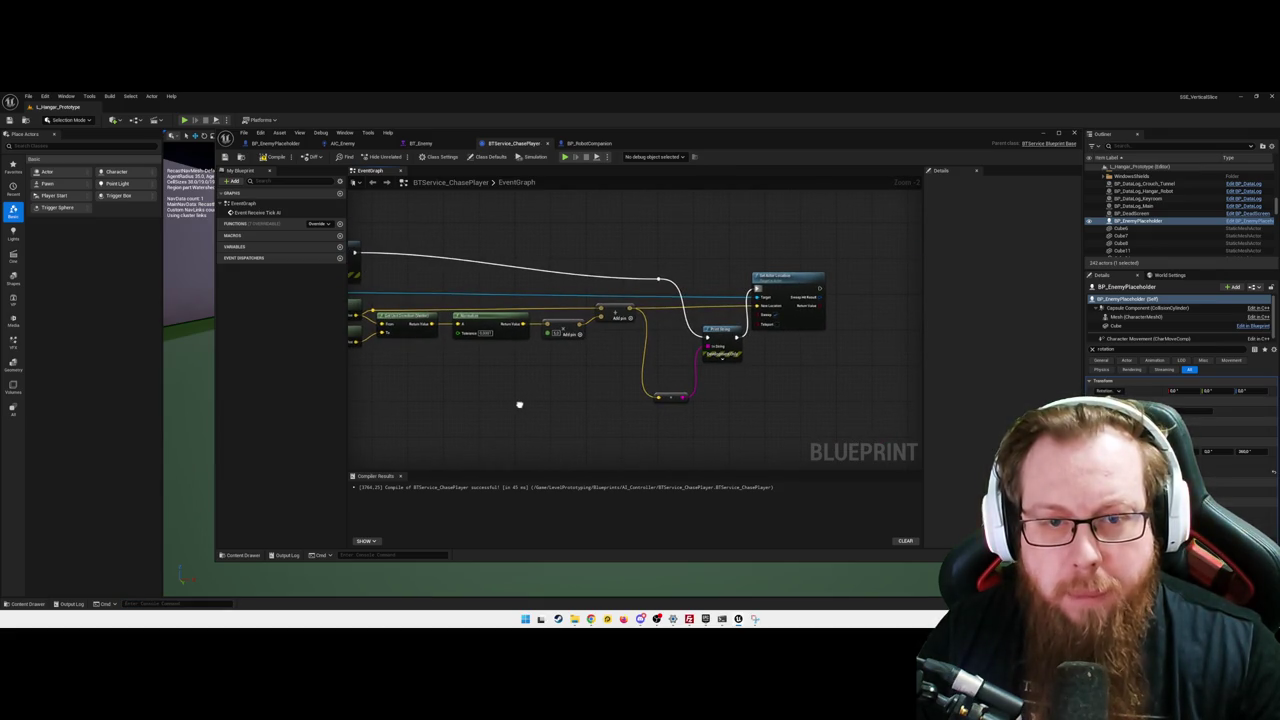
mouse_move(716, 328)
left_mouse_down()
mouse_move(720, 240)
mouse_move(714, 250)
left_mouse_up()
left_click(700, 285)
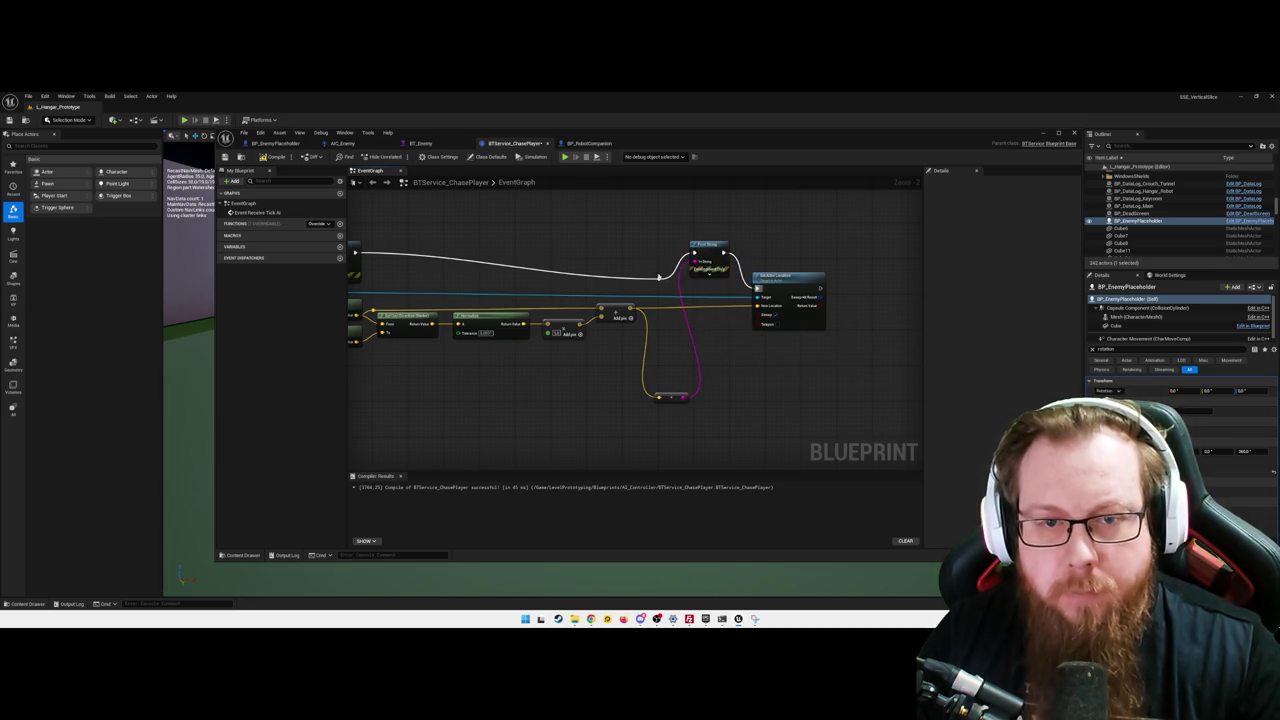
left_click_drag(660, 283, 660, 259)
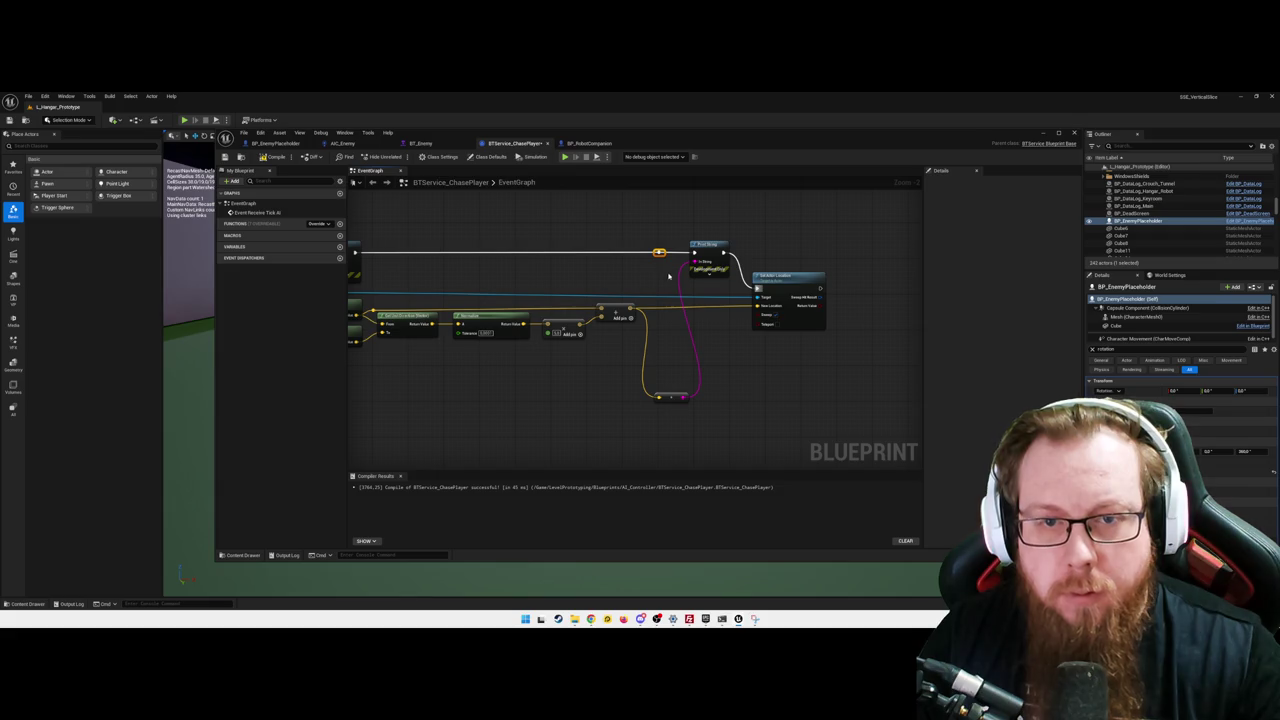
left_click_drag(671, 397, 662, 271)
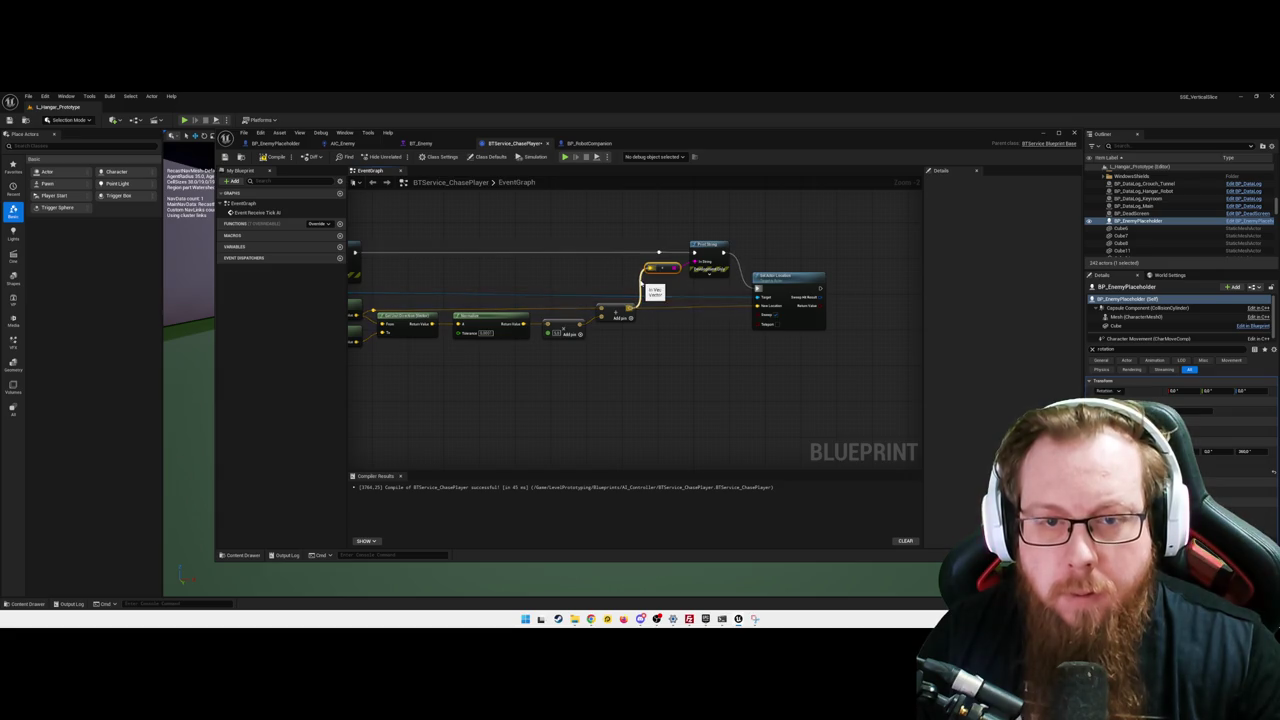
right_click(645, 305)
left_click(665, 316)
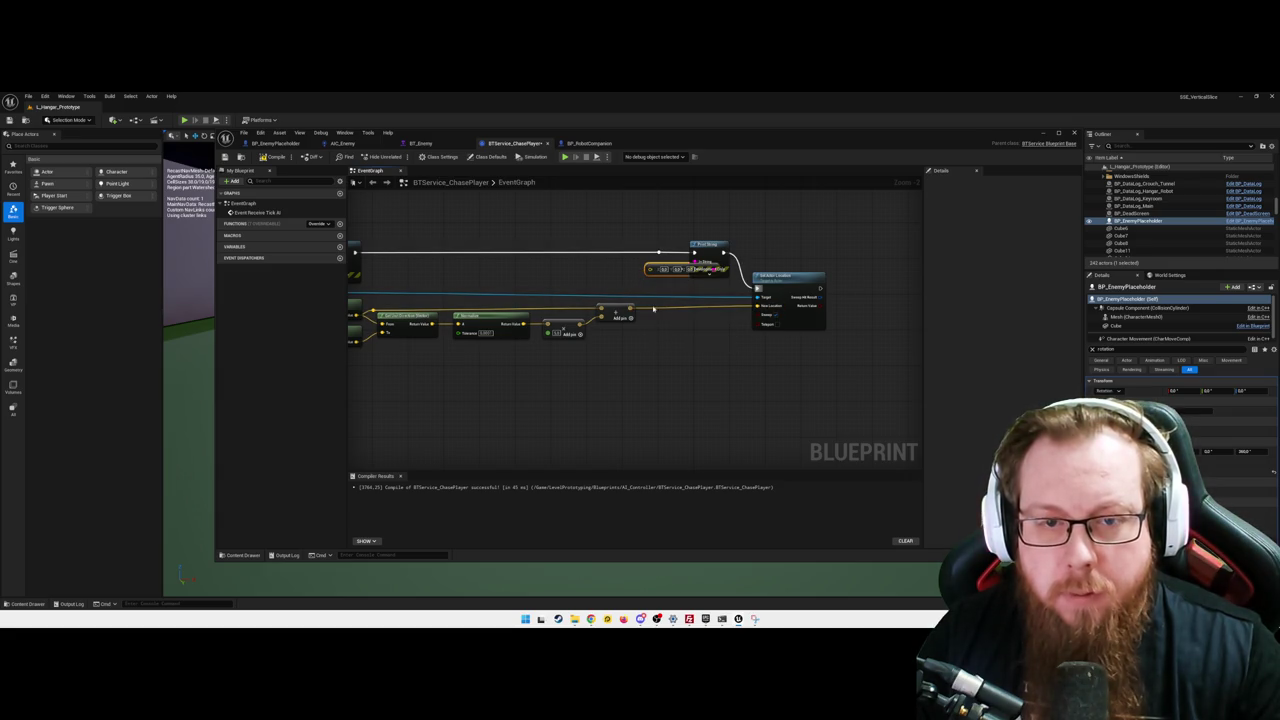
double_click(646, 307)
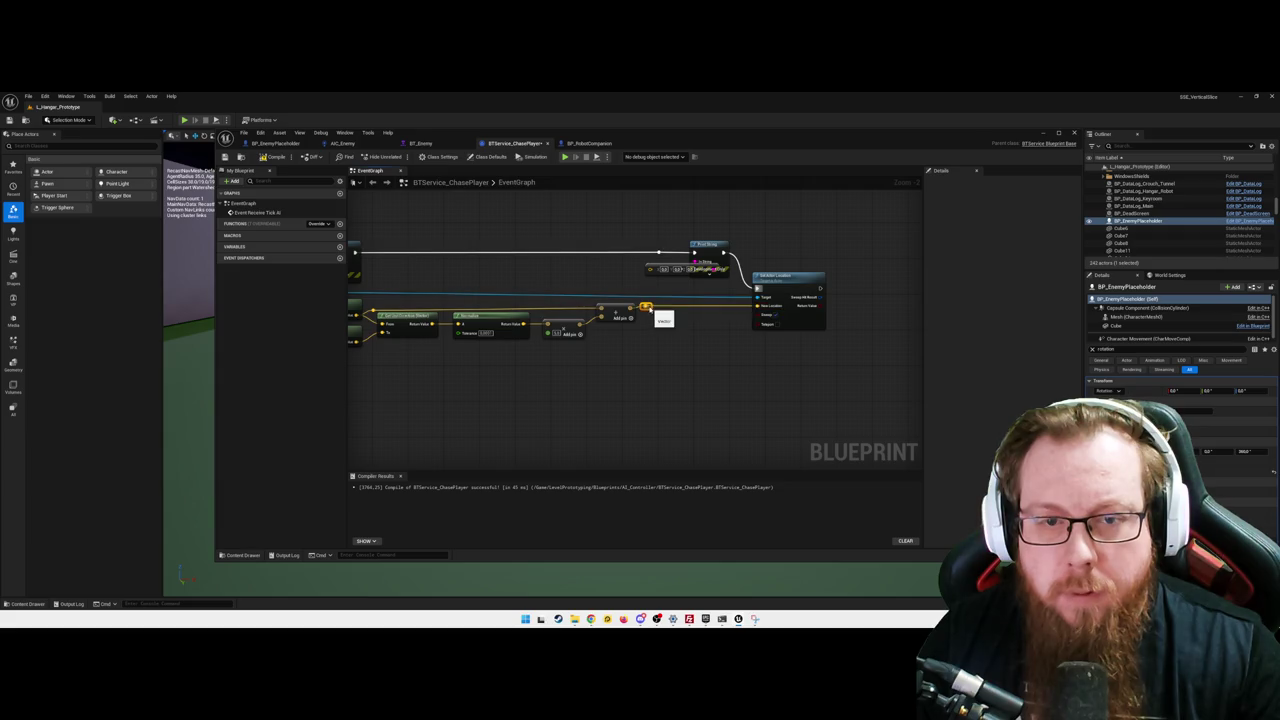
left_click_drag(646, 307, 650, 268)
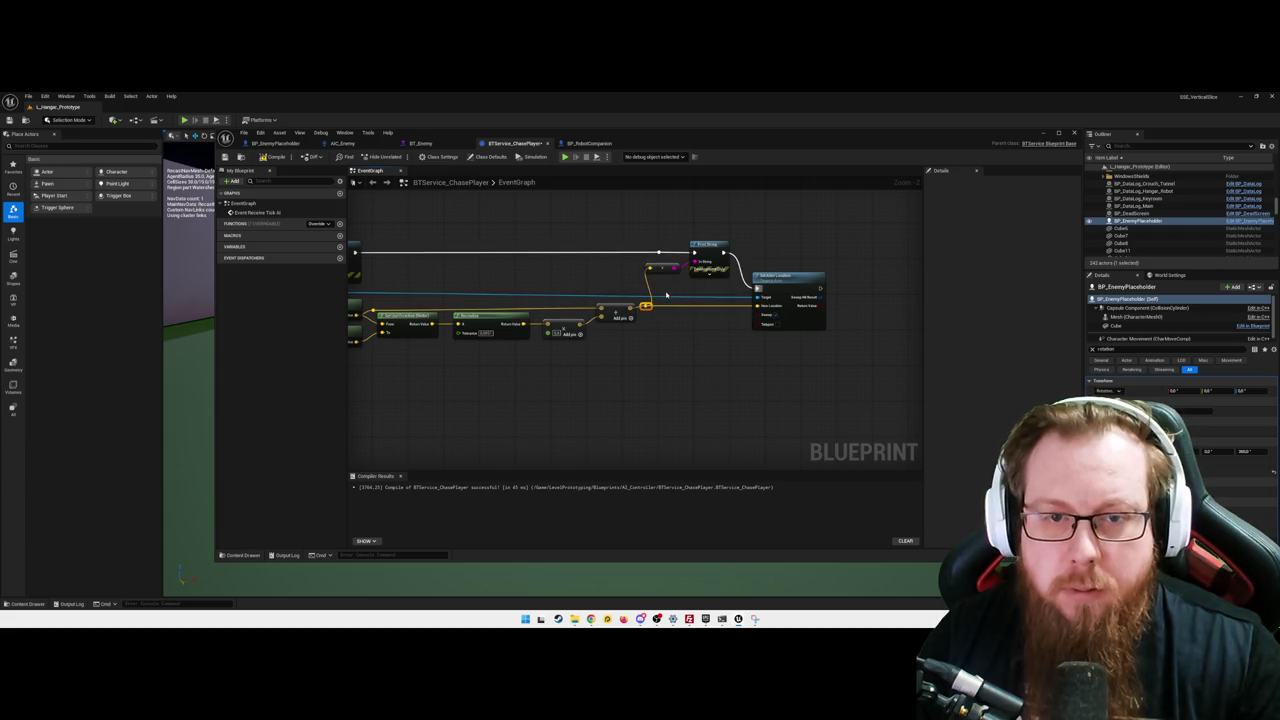
- Widen the graph area and the Blueprint editor window
mouse_move(835, 335)
left_mouse_down()
mouse_move(640, 238)
mouse_move(723, 250)
left_mouse_up()
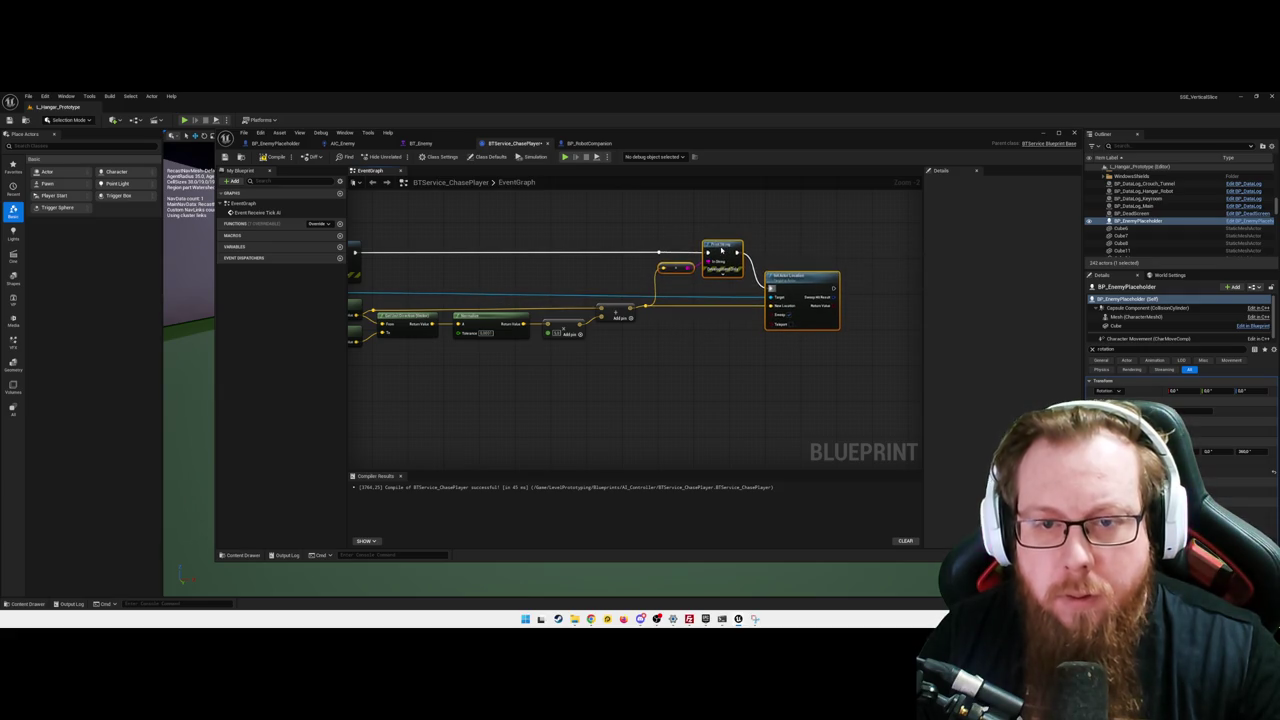
left_click(691, 383)
scroll(728, 380, "up", 1)
scroll(705, 390, "up", 1)
scroll(705, 388, "down", 2)
scroll(720, 371, "up", 1)
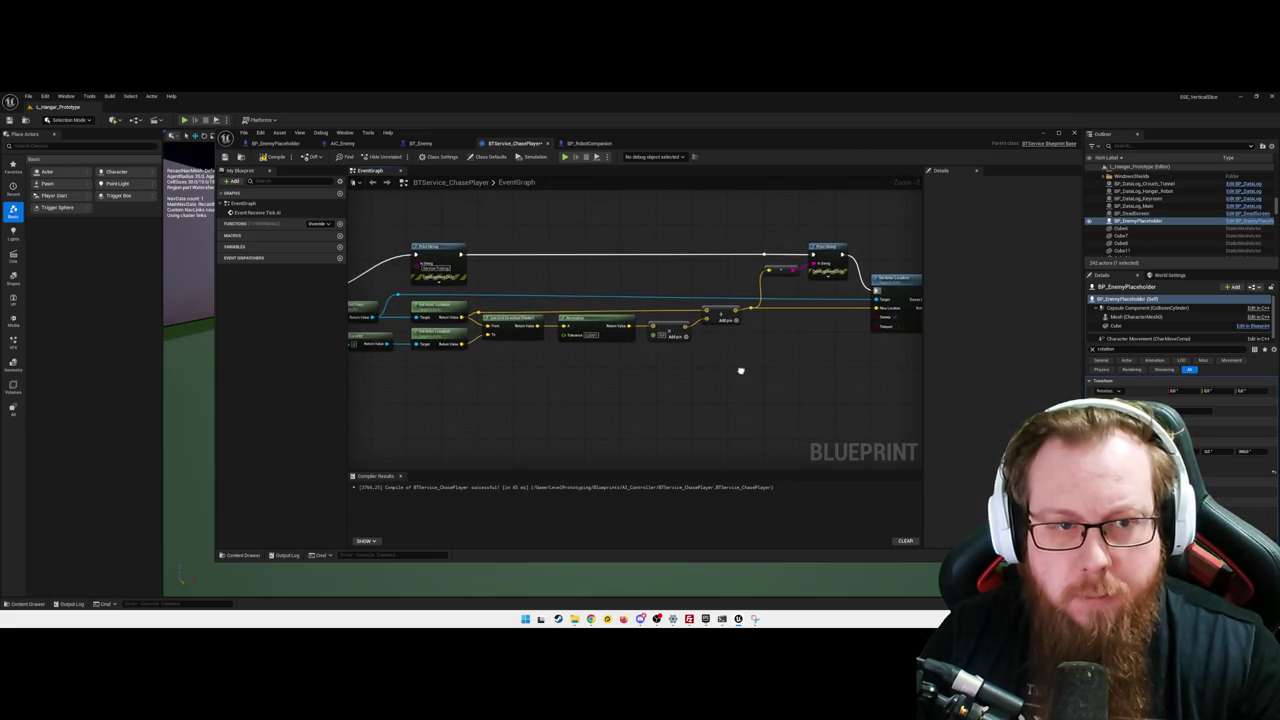
left_click_drag(925, 375, 980, 377)
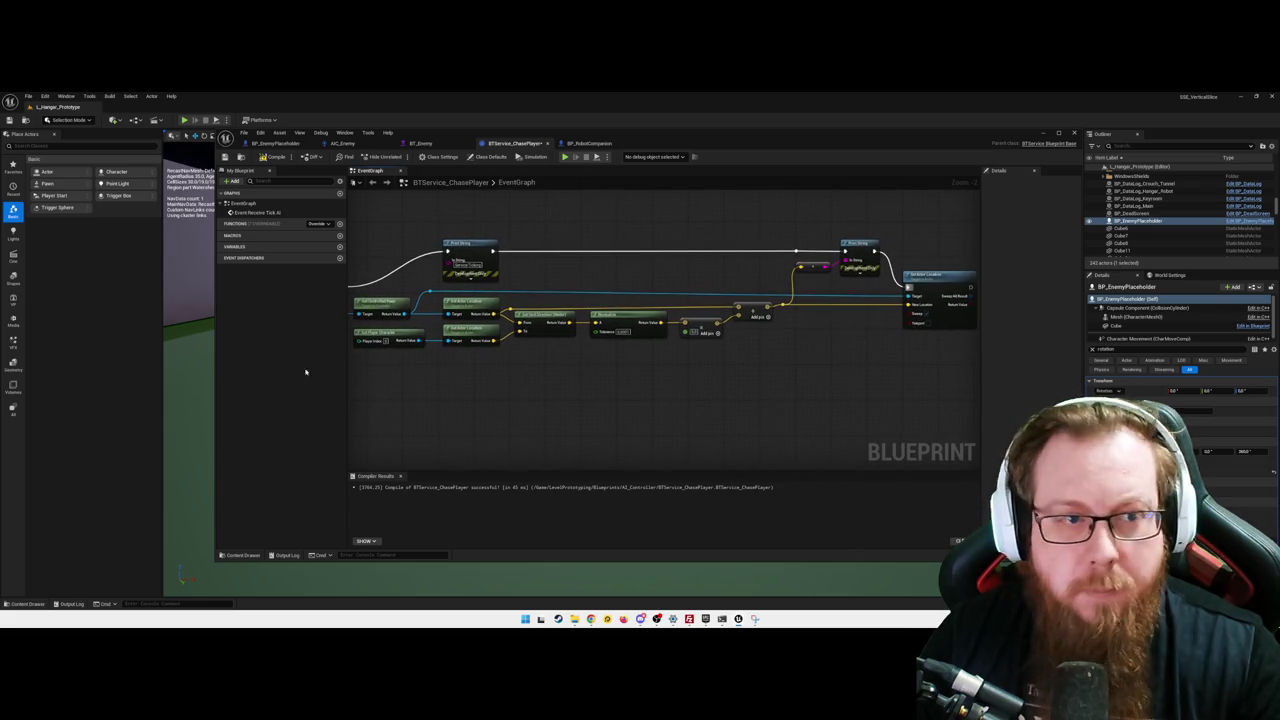
left_click_drag(215, 369, 129, 369)
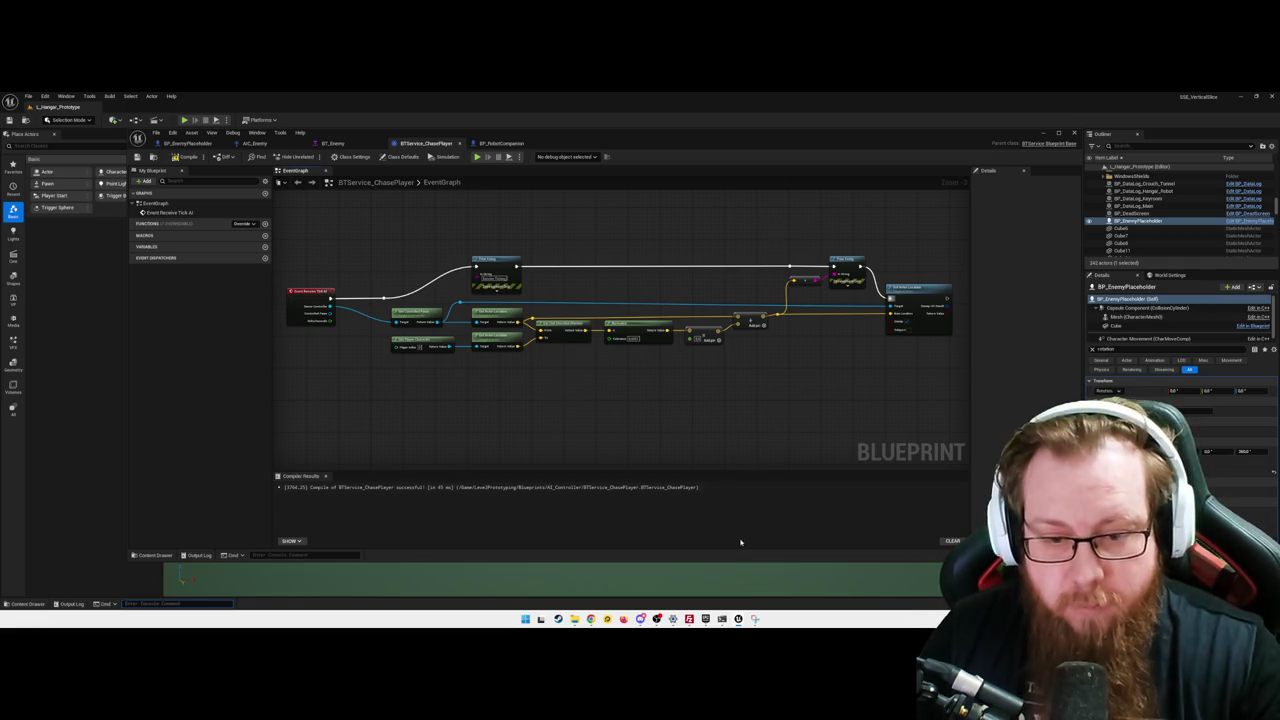
left_click(756, 619)
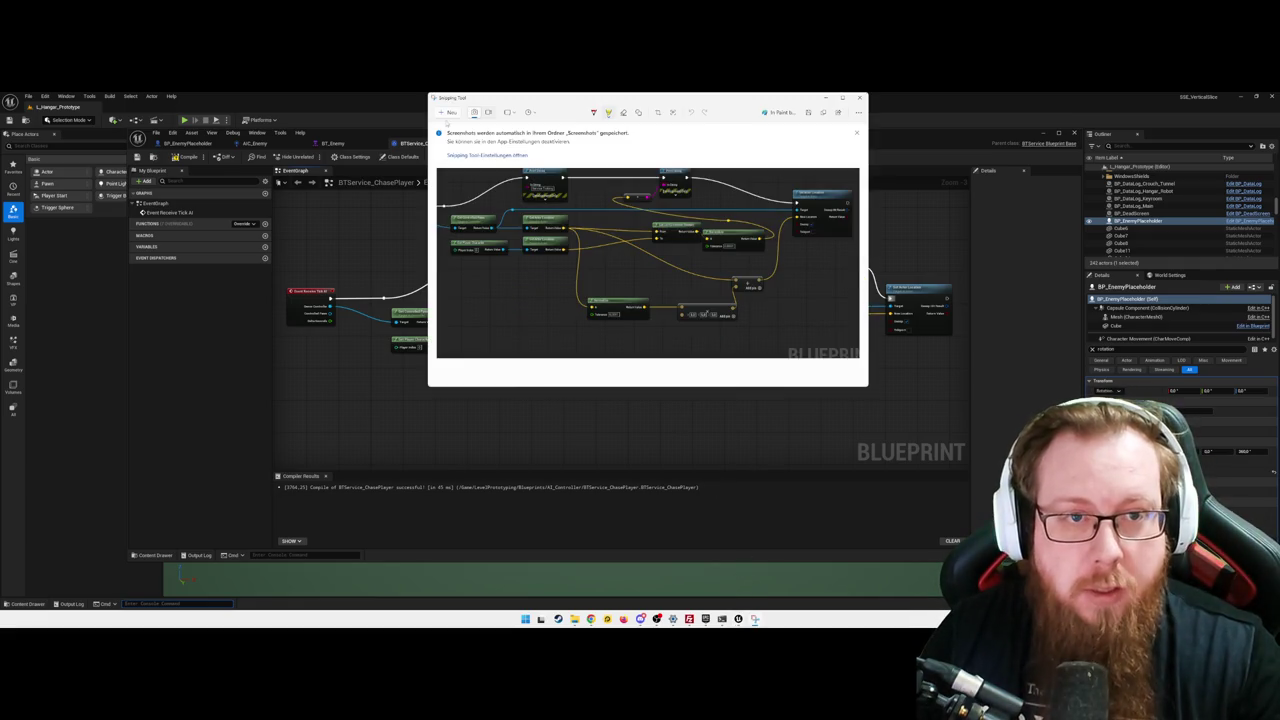
left_click(857, 99)
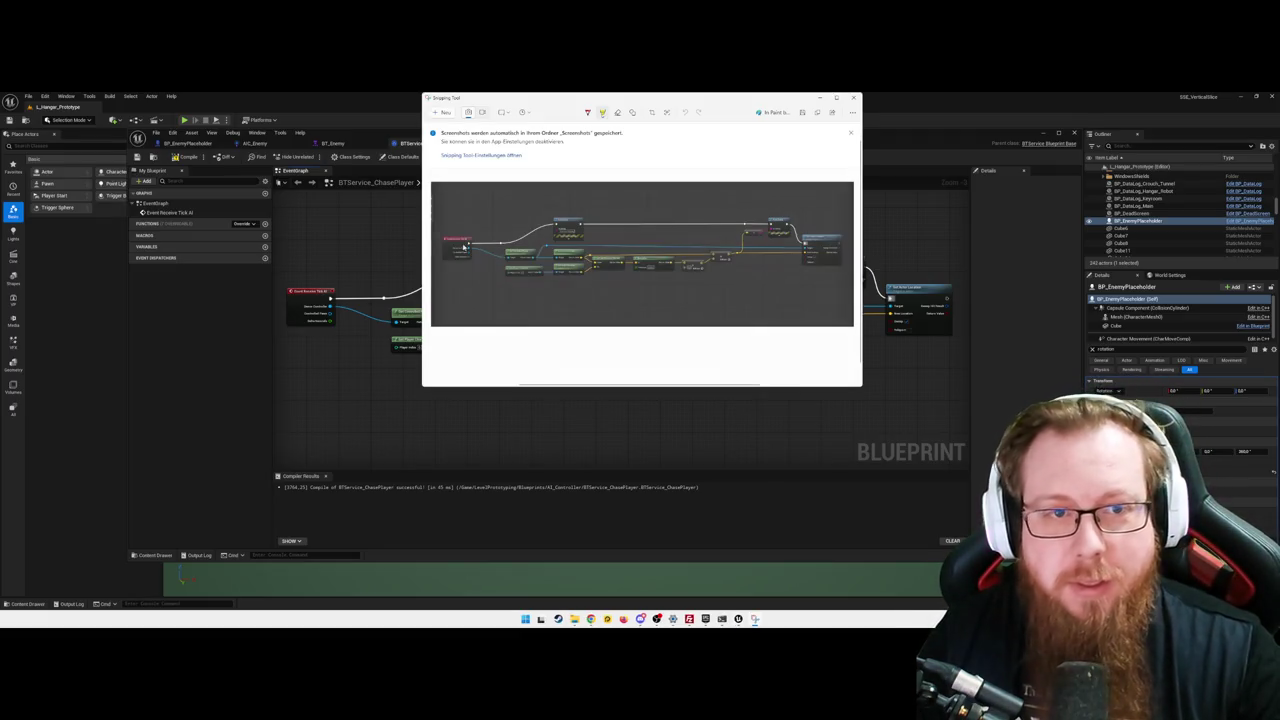
left_click(897, 343)
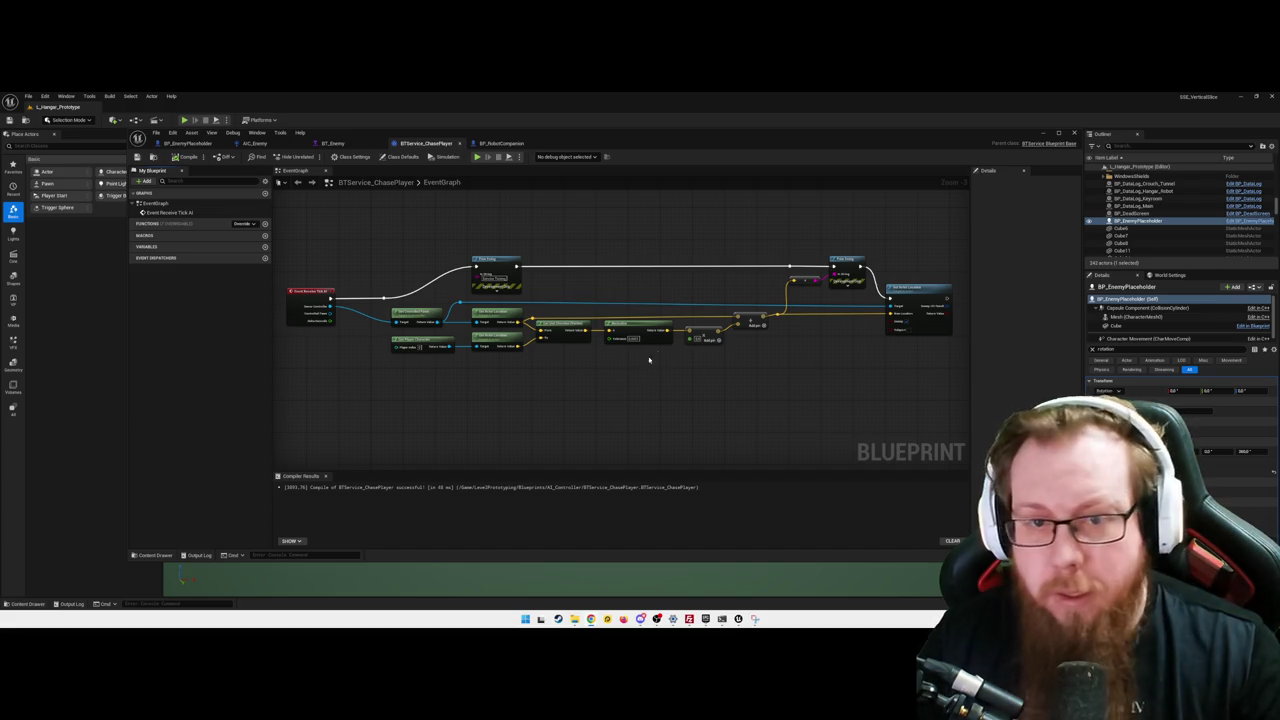
- Close the chase service editor and start a play-test with Alt+P
left_click(1066, 132)
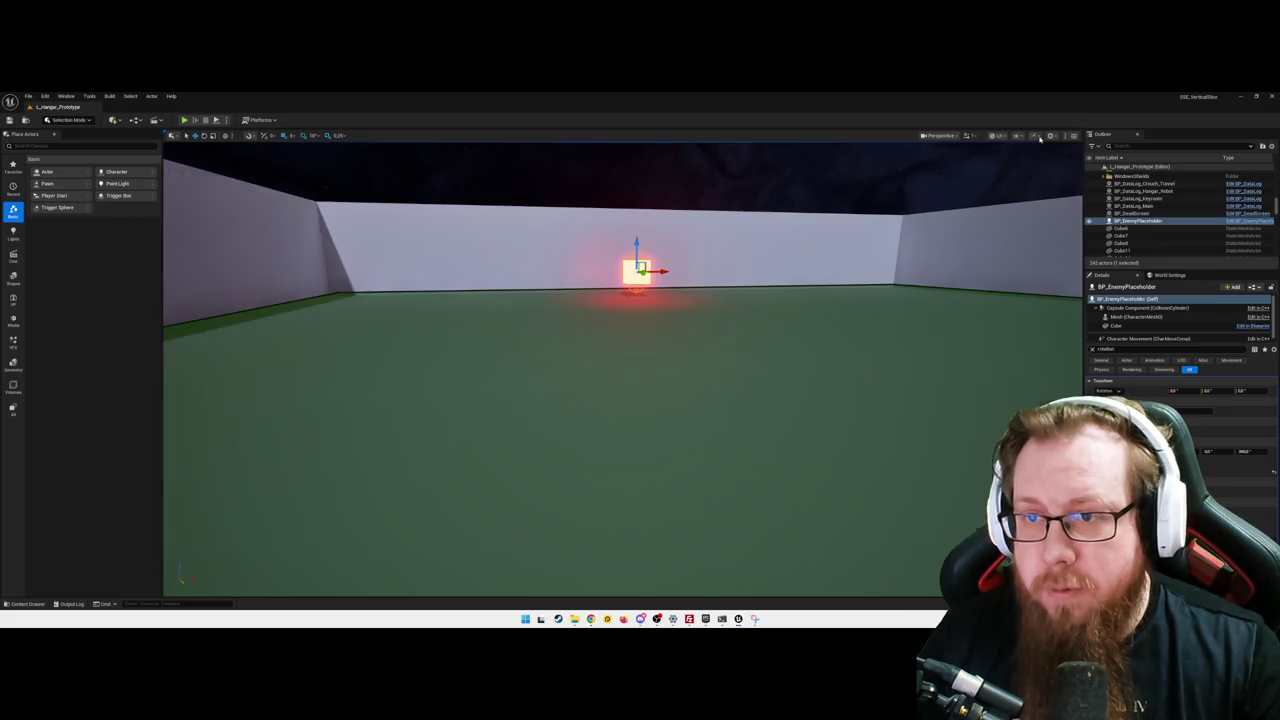
left_click_drag(723, 334, 719, 339)
key("alt+p")
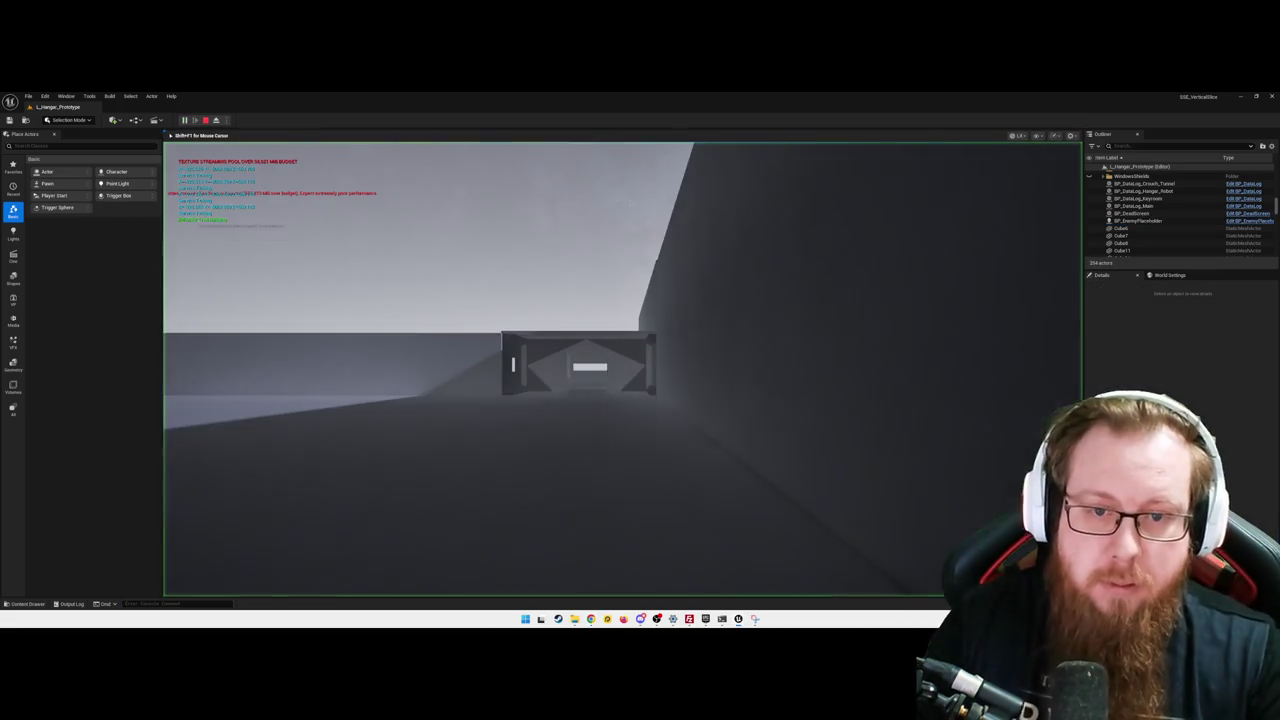
- Walk toward and away from the glowing cube to watch it chase, then quit the session
key("w")
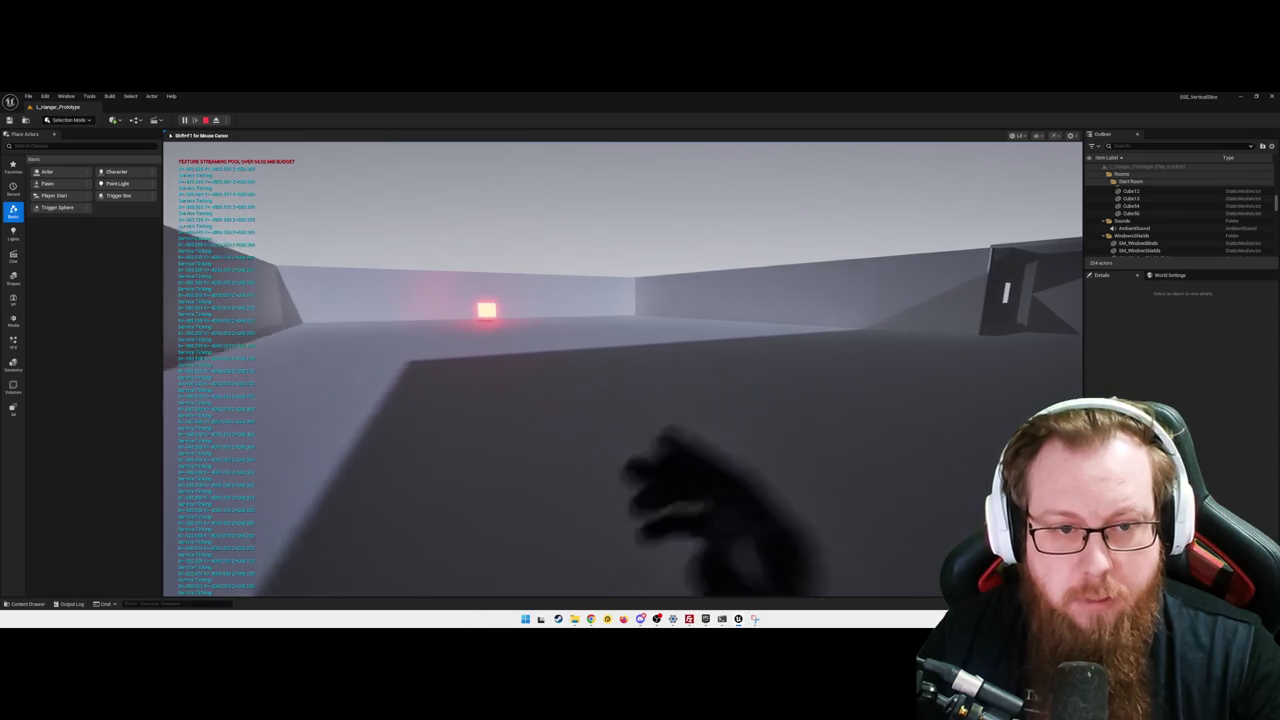
key("w")
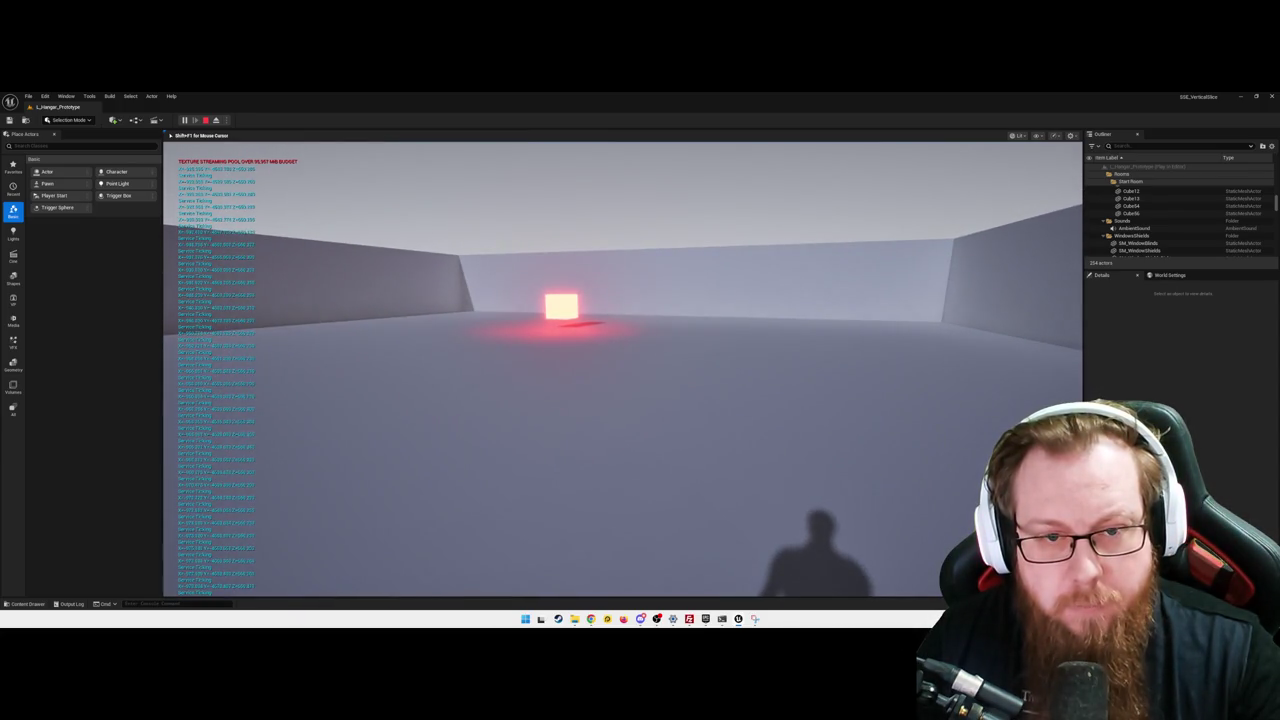
key("w")
key("w")
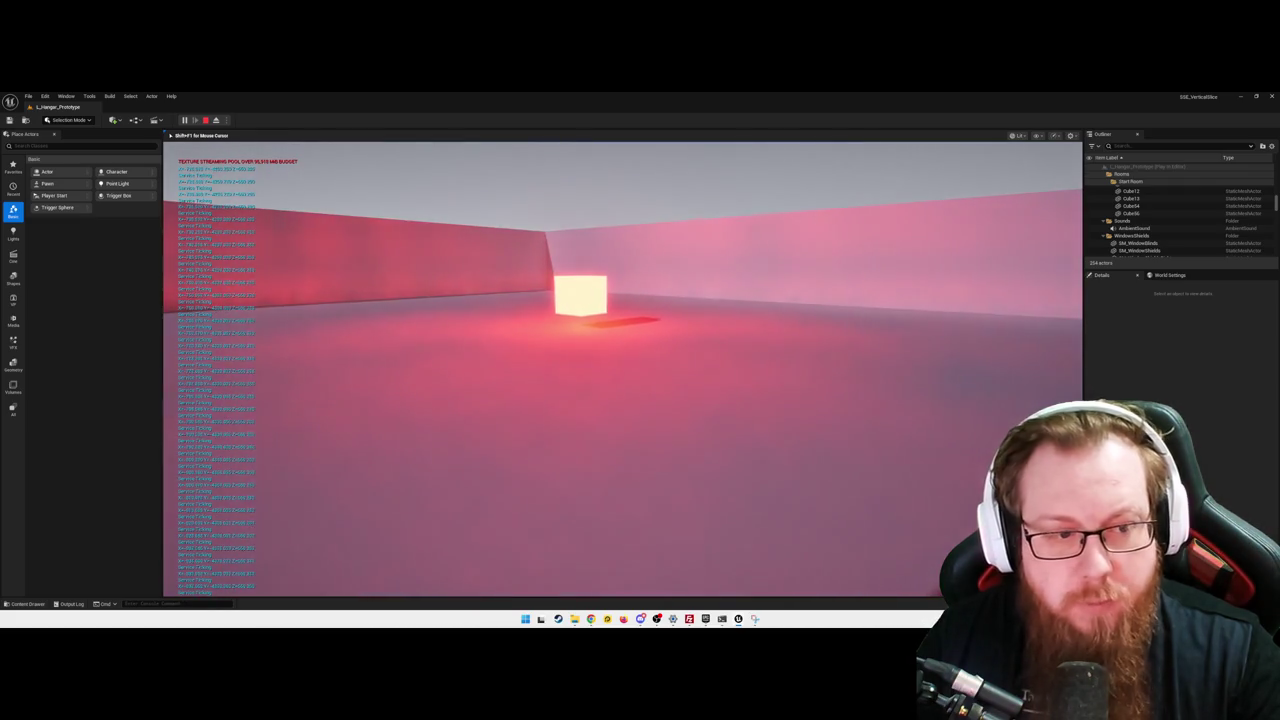
key("w")
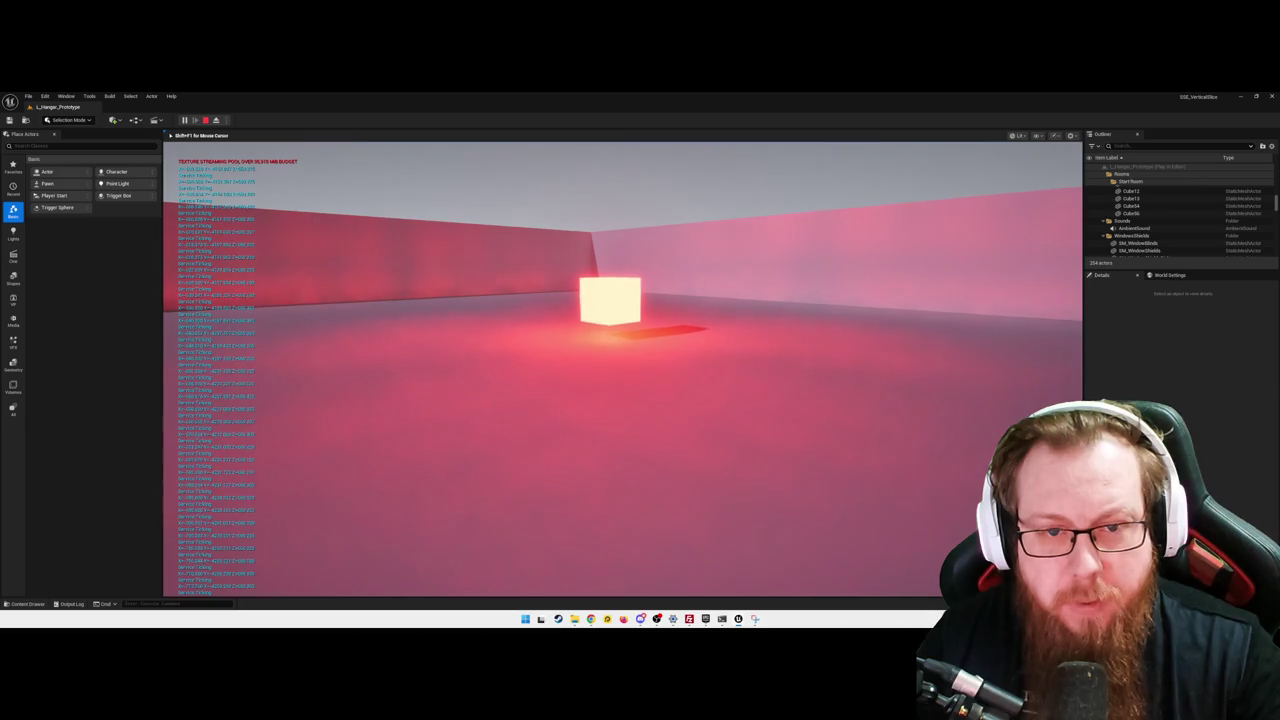
key("w")
key("w")
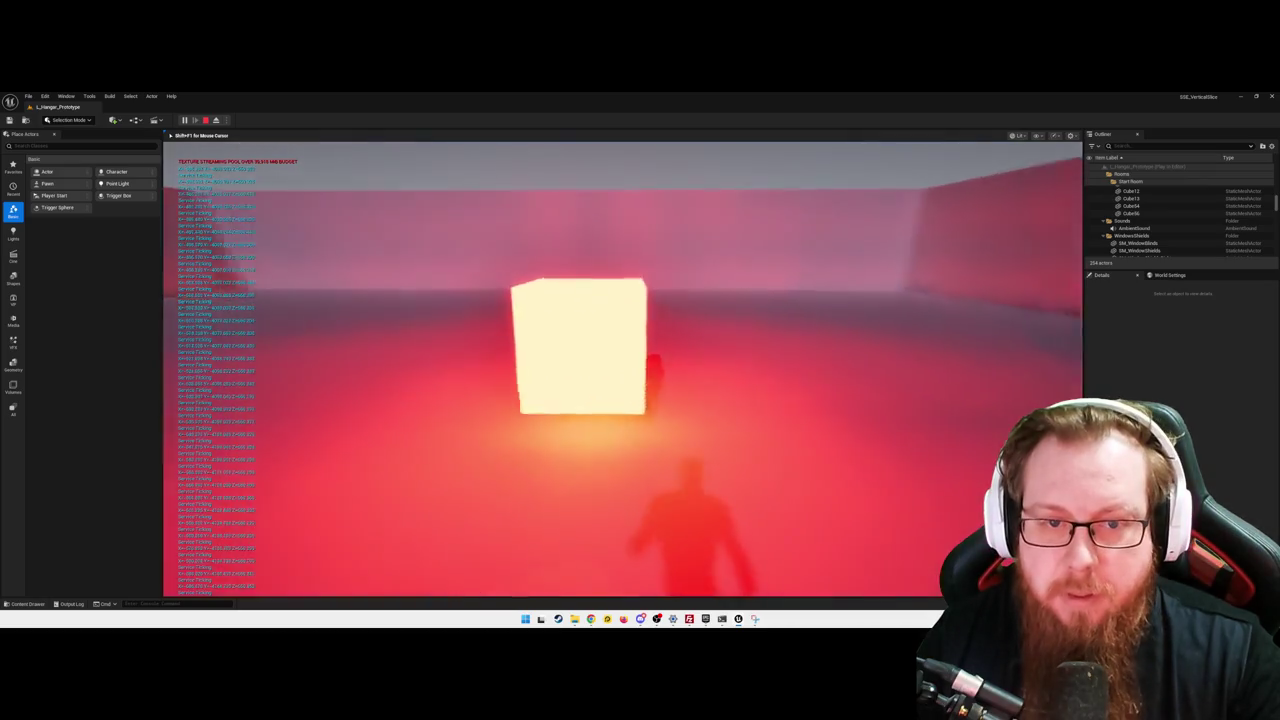
key("s")
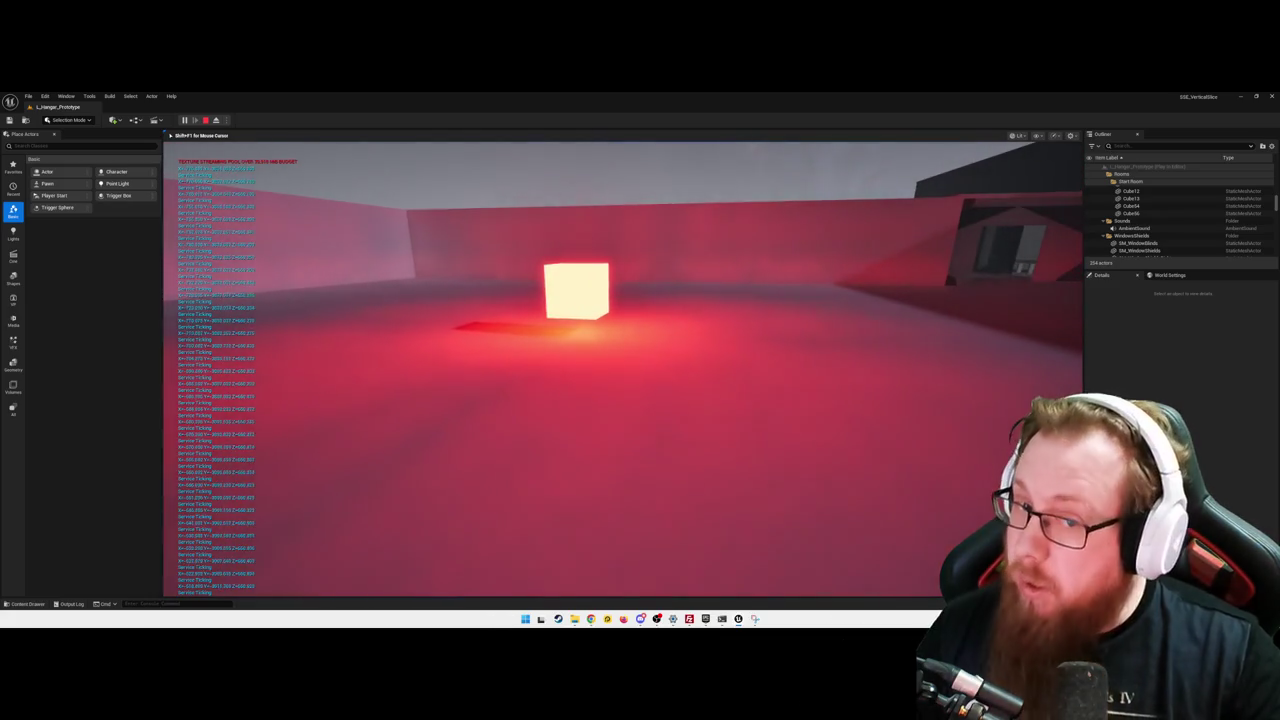
key("a")
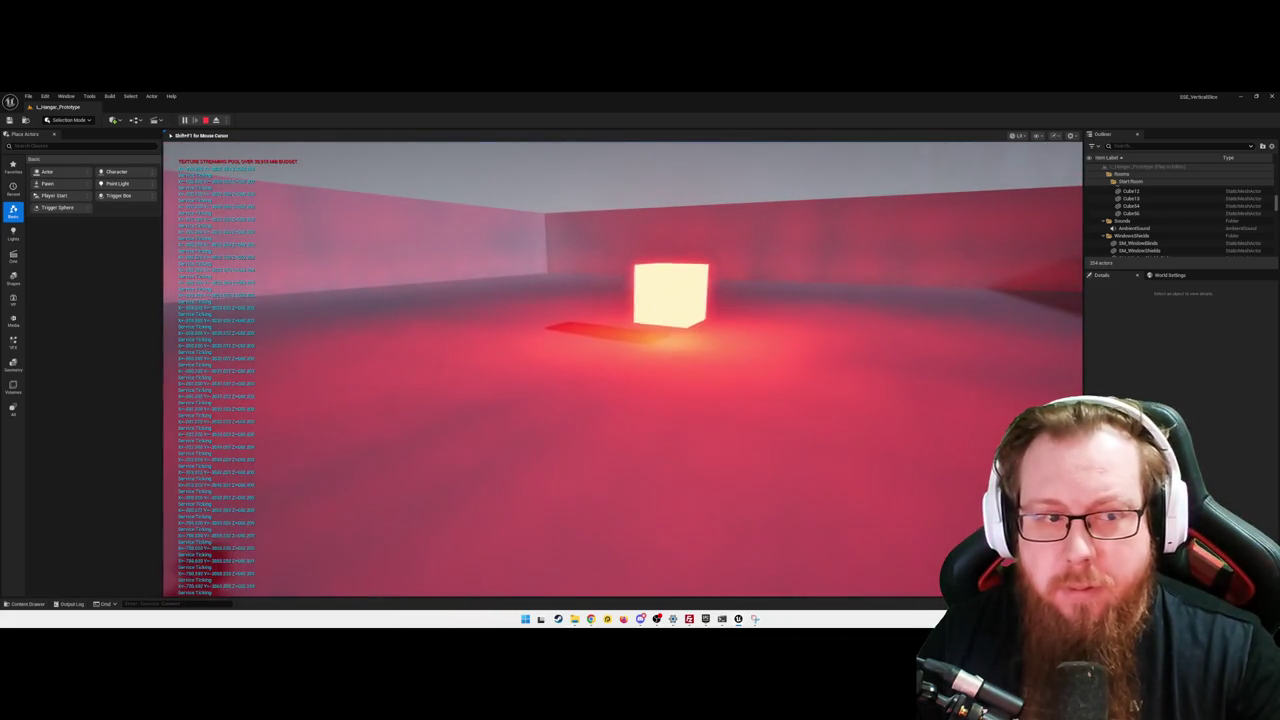
key("Escape")
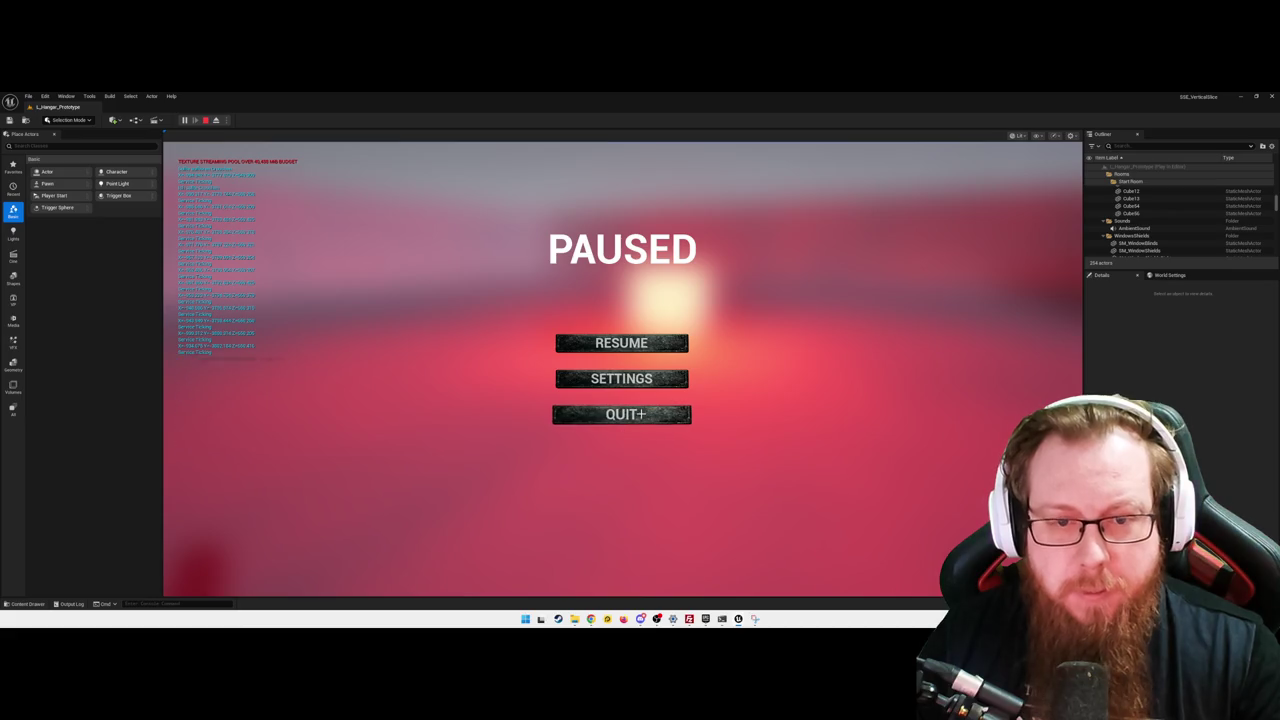
left_click(625, 414)
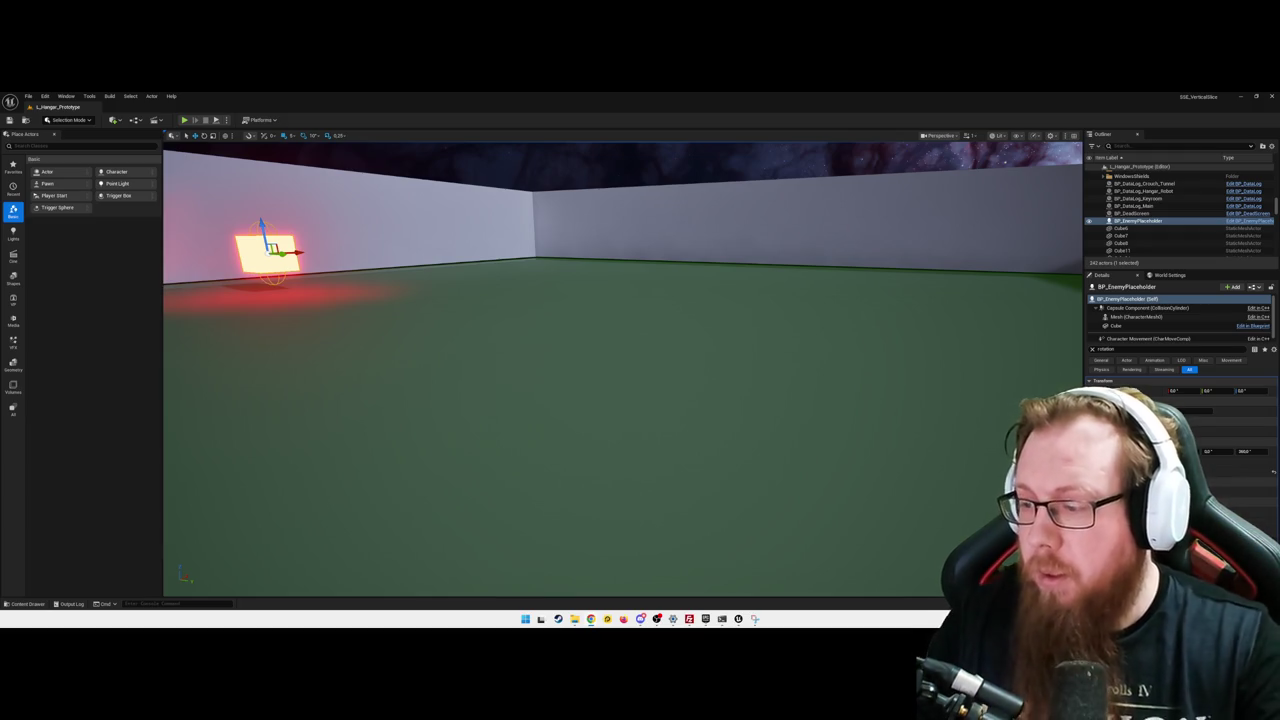
- Select BP_EnemyPlaceholder, open its Blueprint from the Content Drawer, and switch to the BTService_ChasePlayer graph
left_click_drag(694, 363, 760, 350)
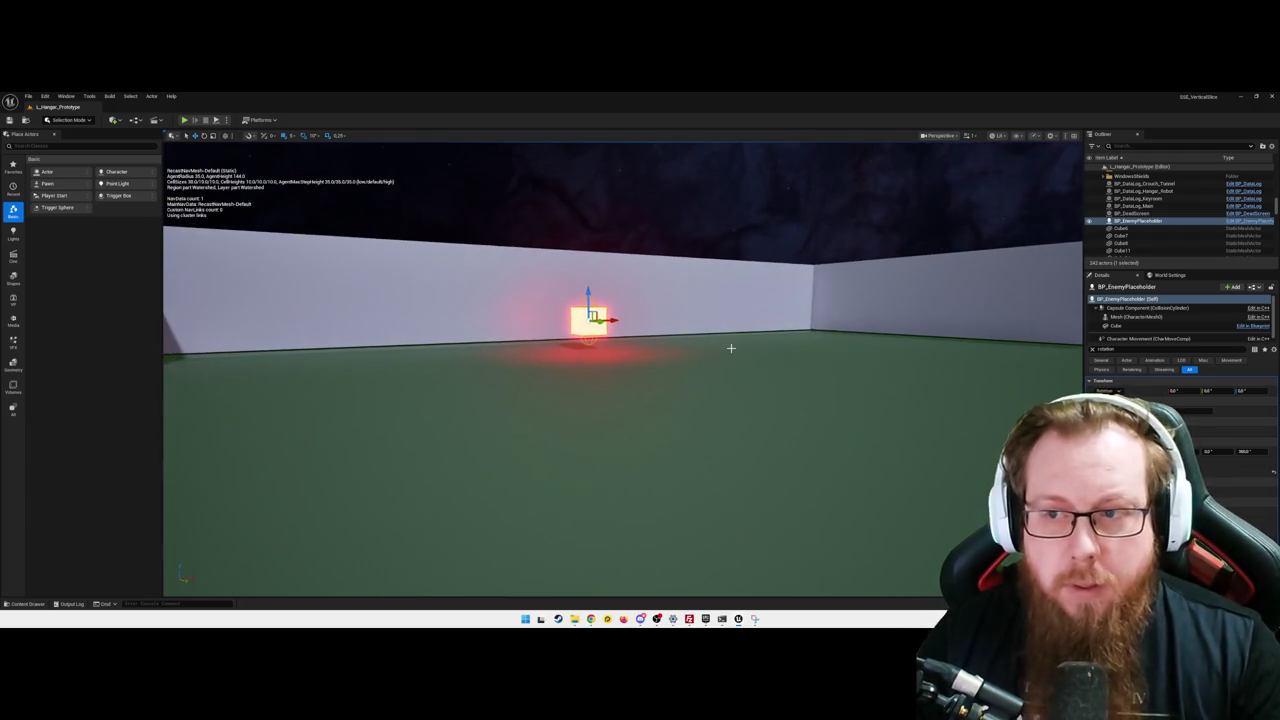
left_click(1149, 221)
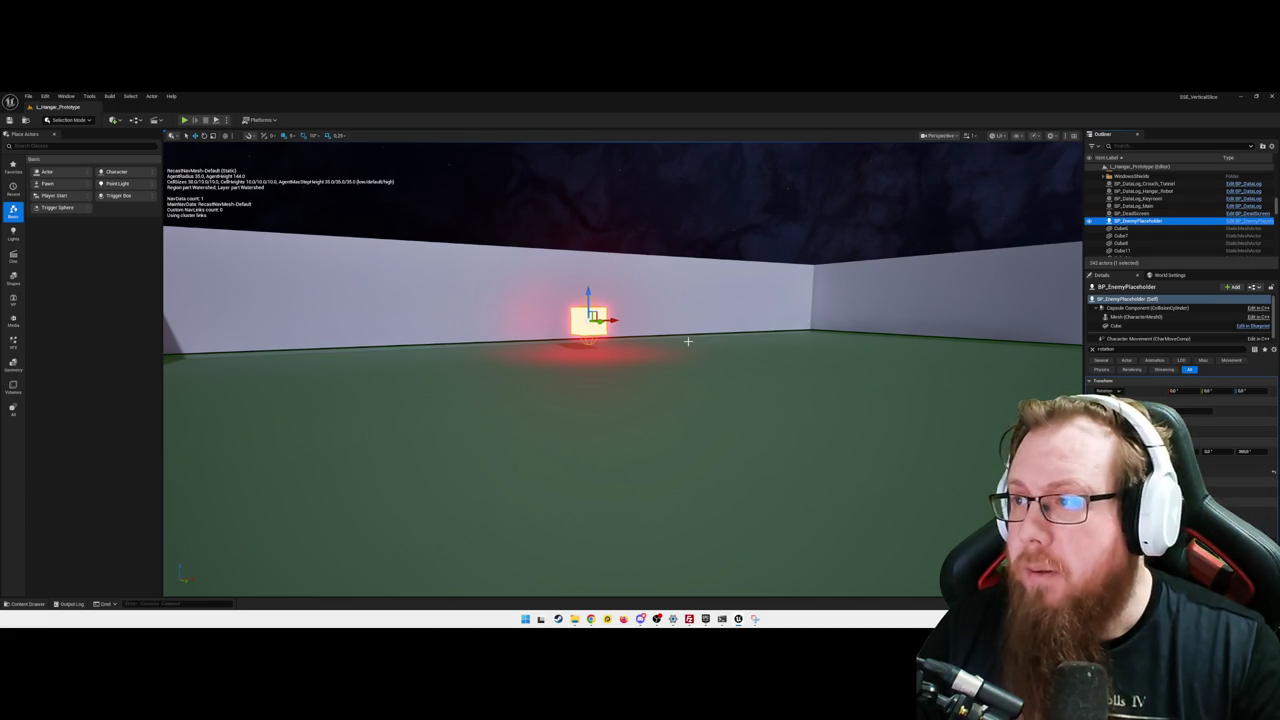
left_click_drag(676, 373, 652, 398)
key("ctrl+space")
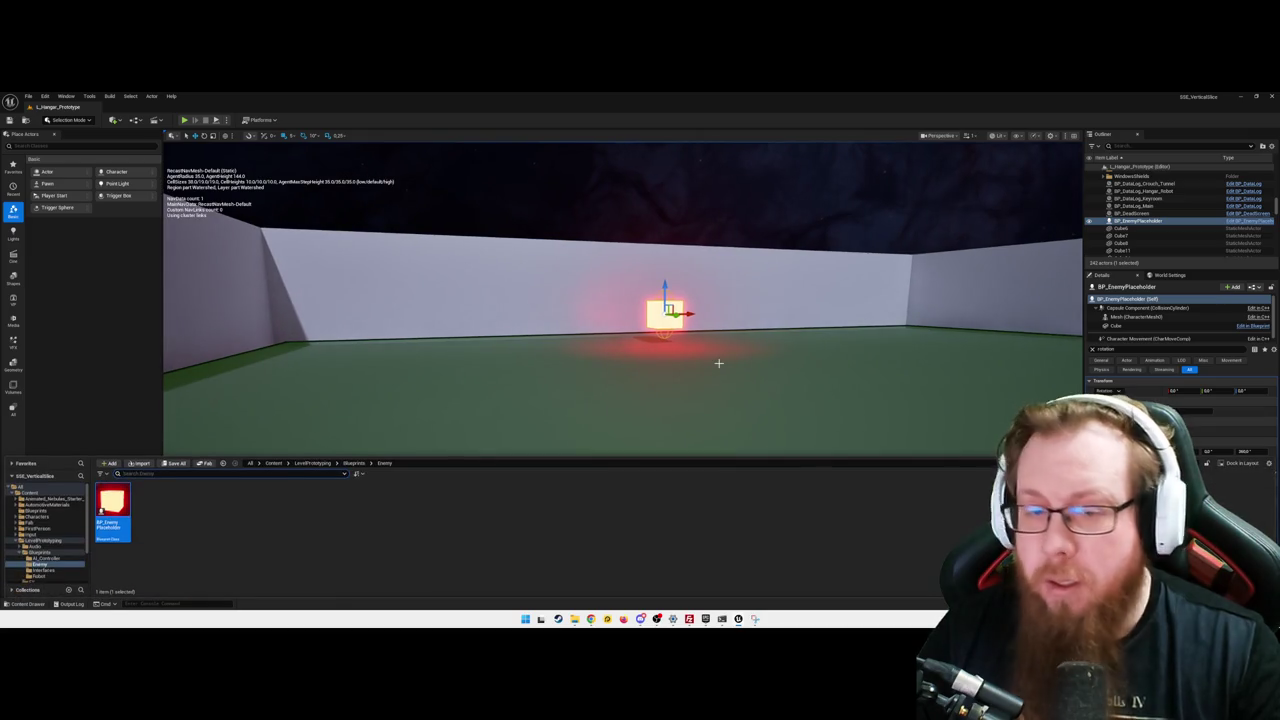
double_click(113, 503)
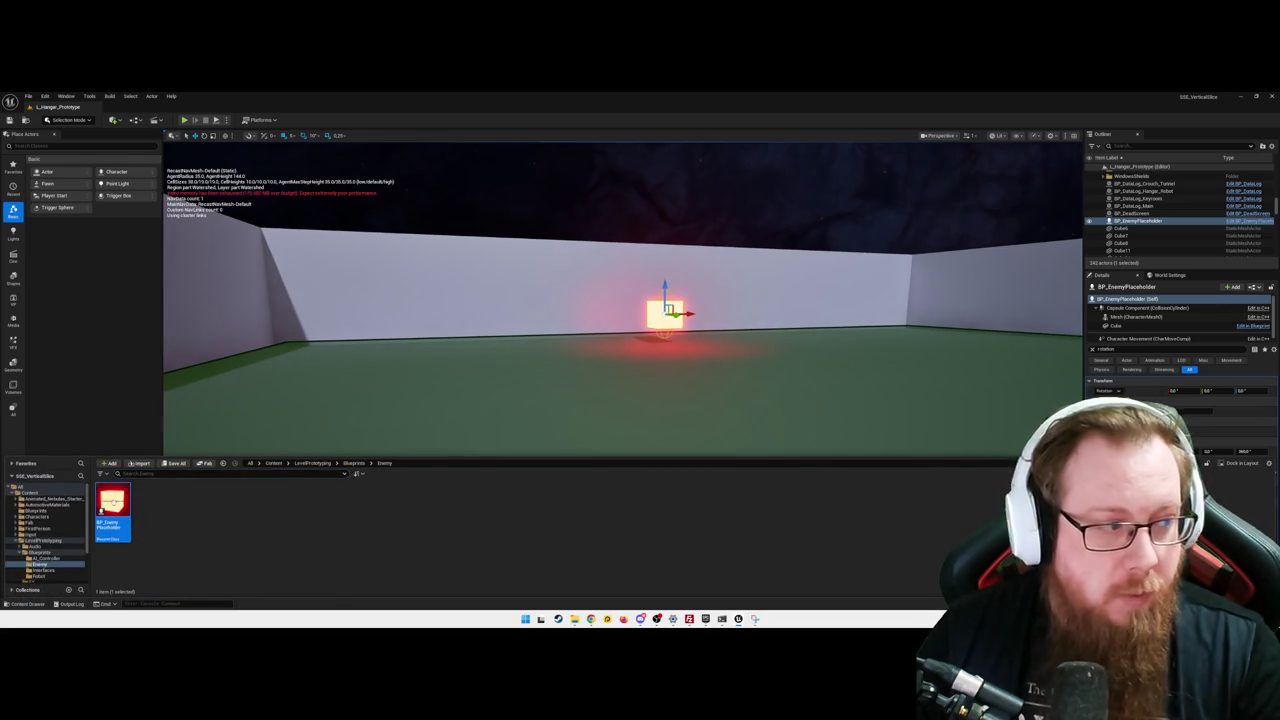
left_click(426, 143)
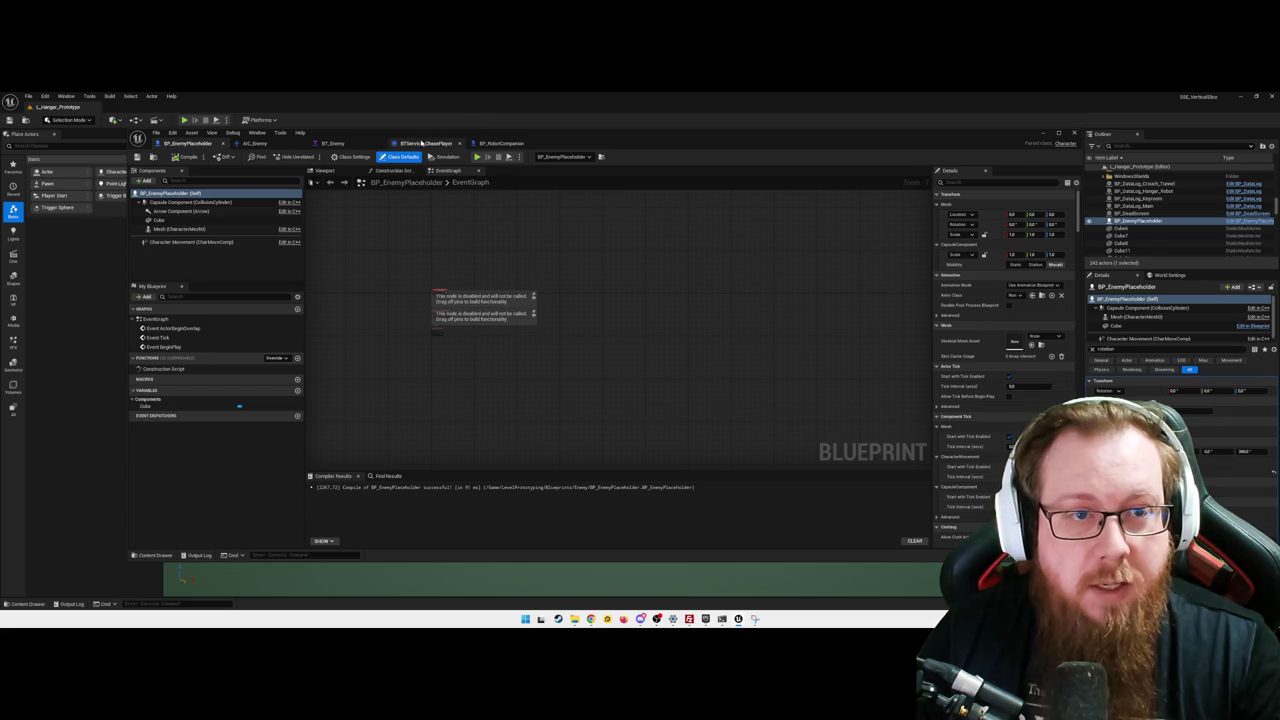
scroll(680, 360, "up", 3)
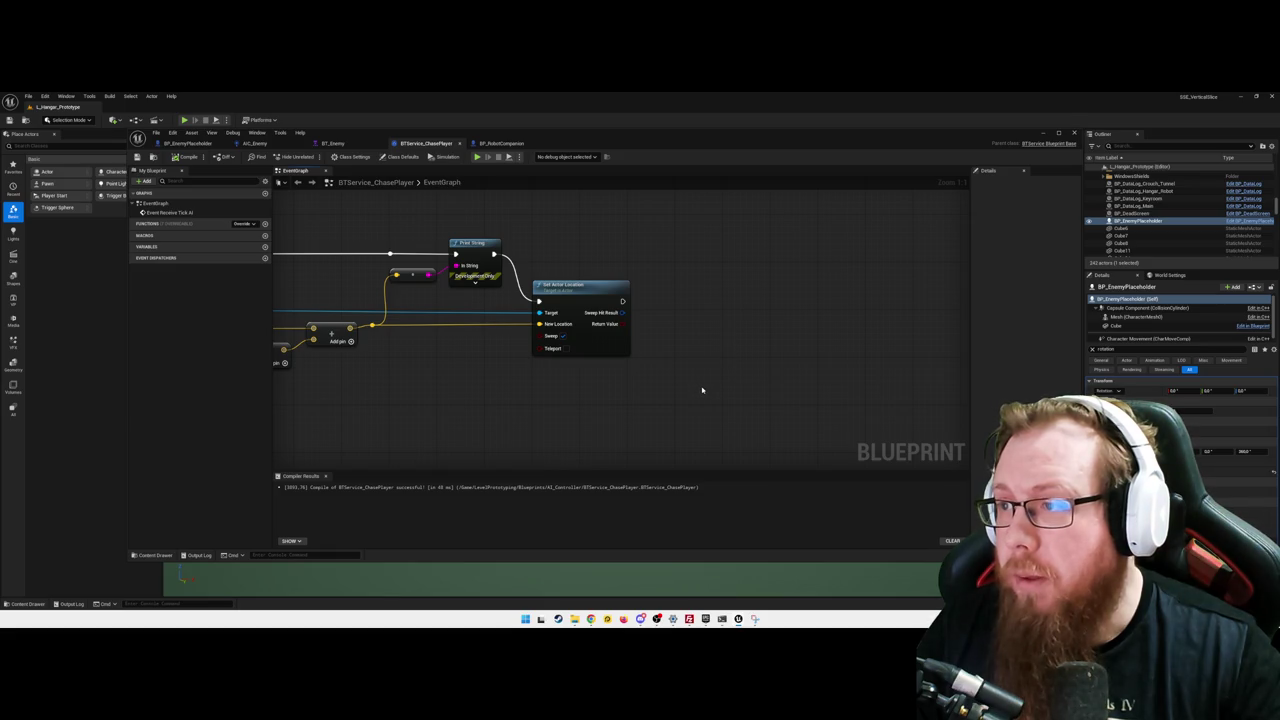
- Drag from Get Actor Location to place Find Look at Rotation, wiring the second location into Target
mouse_move(690, 387)
left_mouse_down()
mouse_move(706, 366)
mouse_move(800, 360)
mouse_move(680, 374)
mouse_move(706, 377)
left_mouse_up()
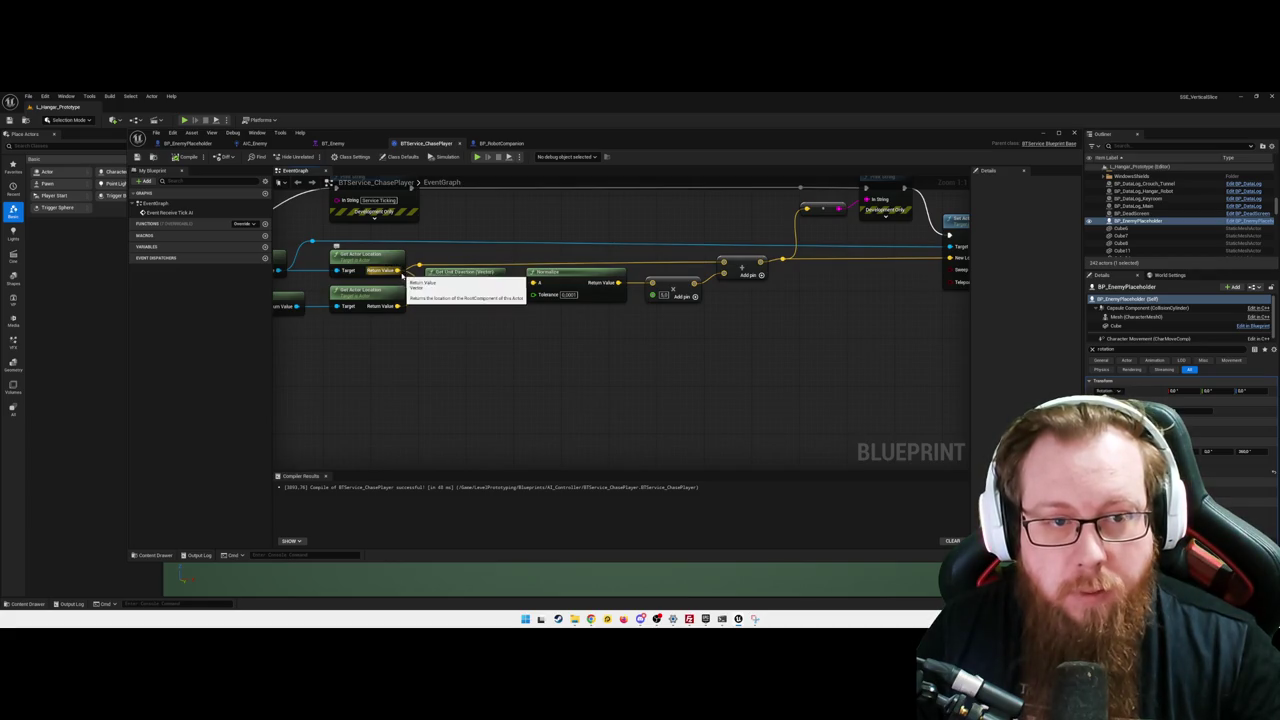
left_click_drag(396, 271, 467, 403)
type("get unit")
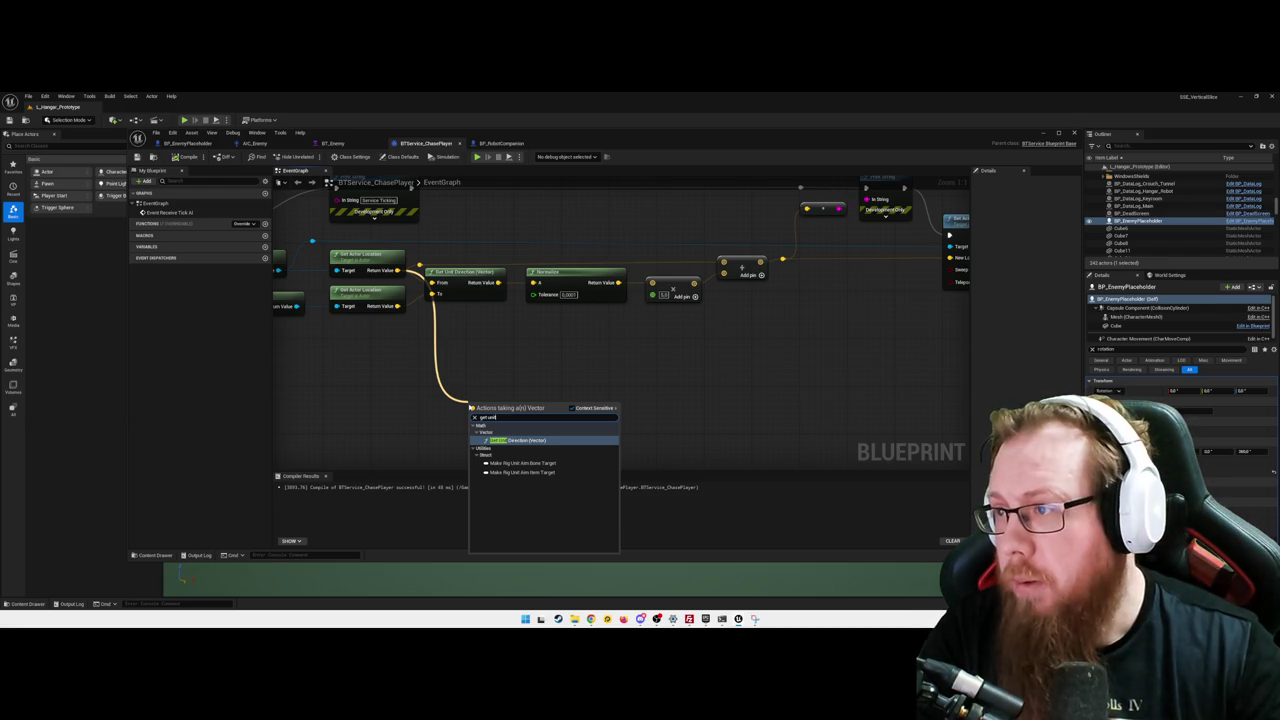
key("BackSpace")
key("BackSpace")
key("BackSpace")
type("find lo")
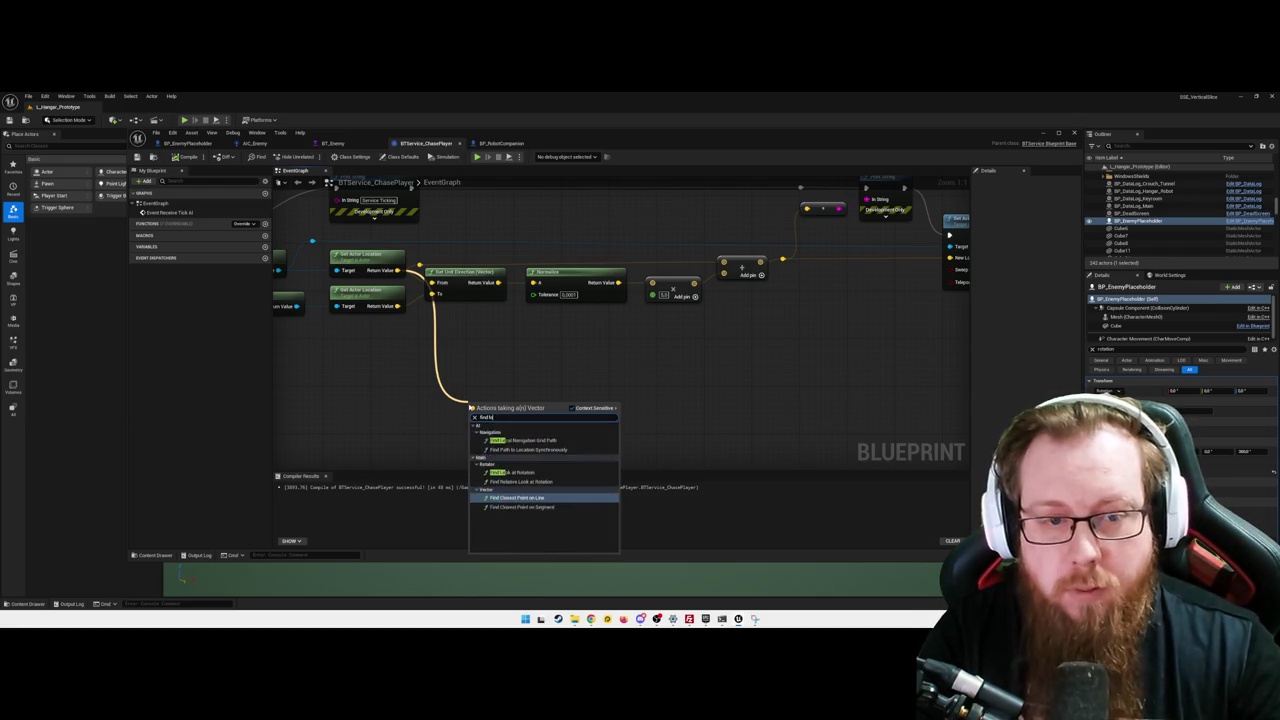
type("ok at")
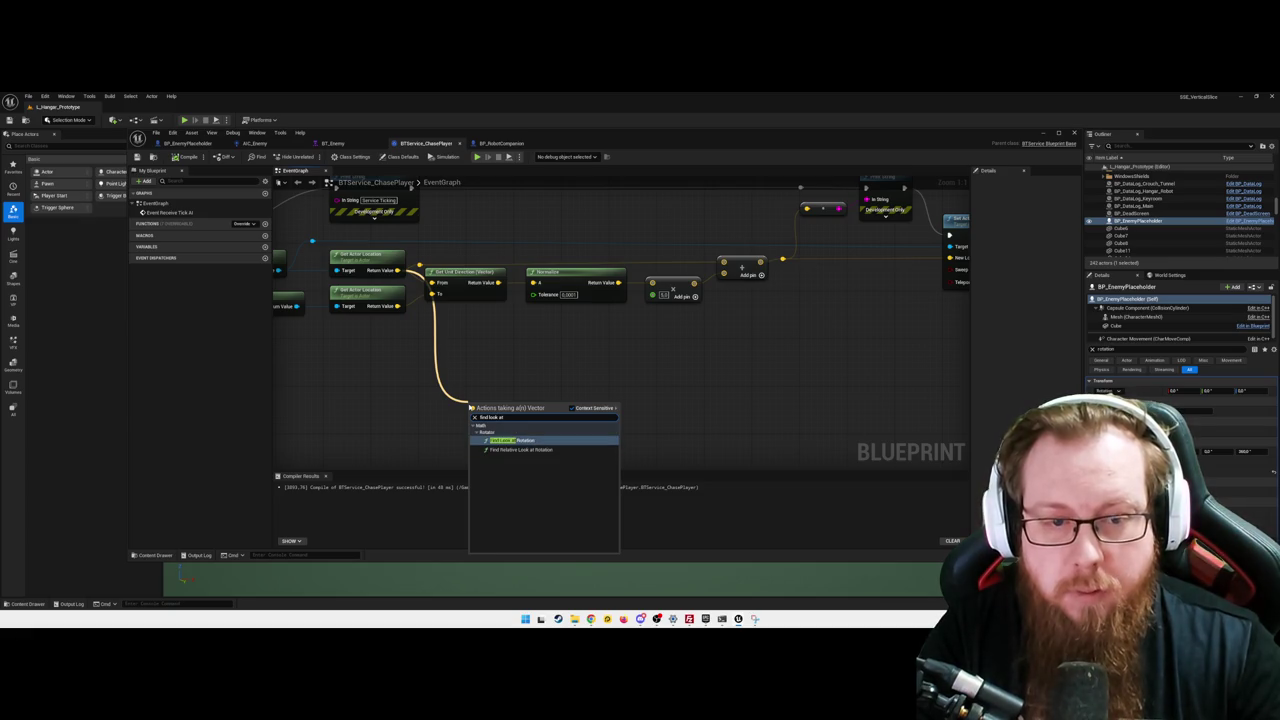
type(" rot")
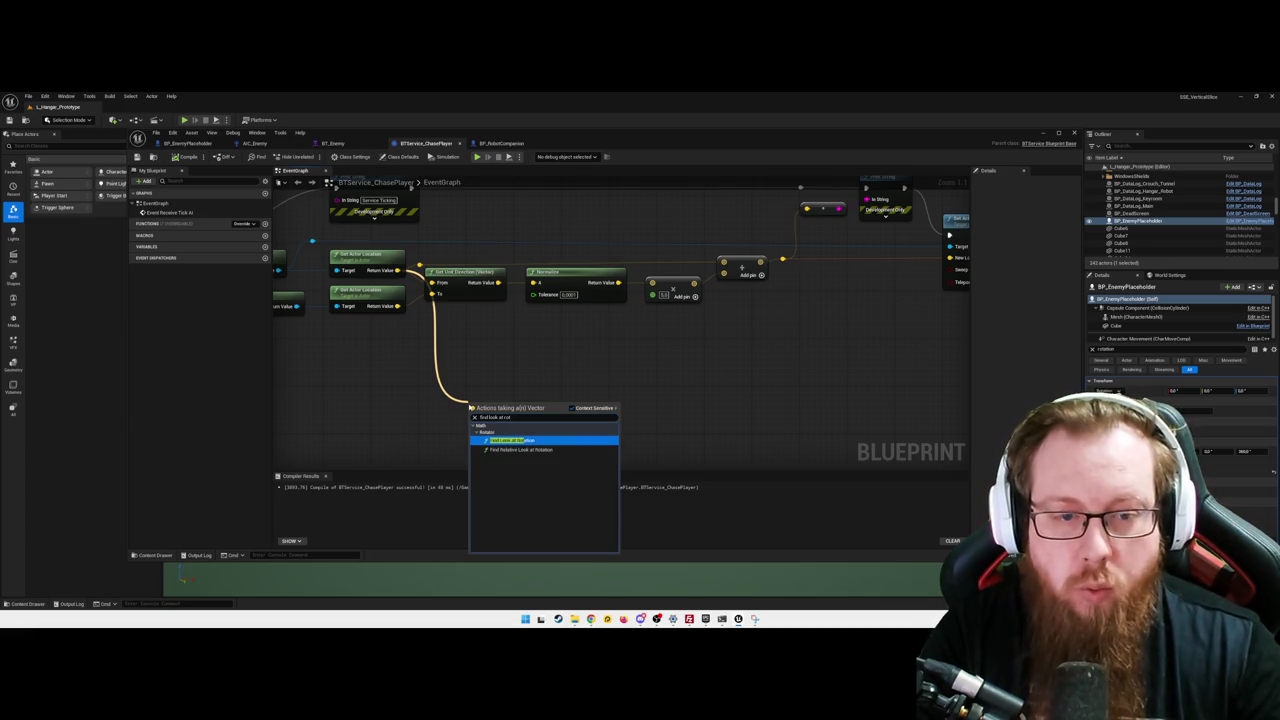
key("Return")
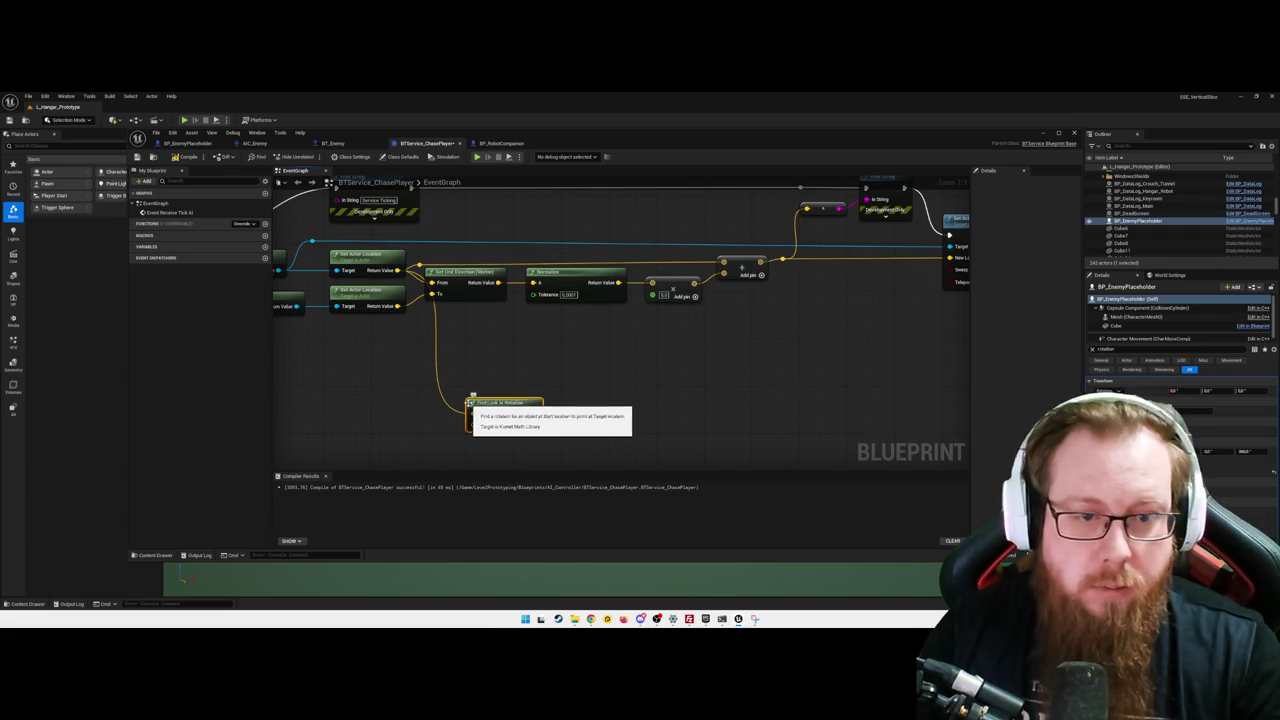
left_click_drag(500, 403, 495, 396)
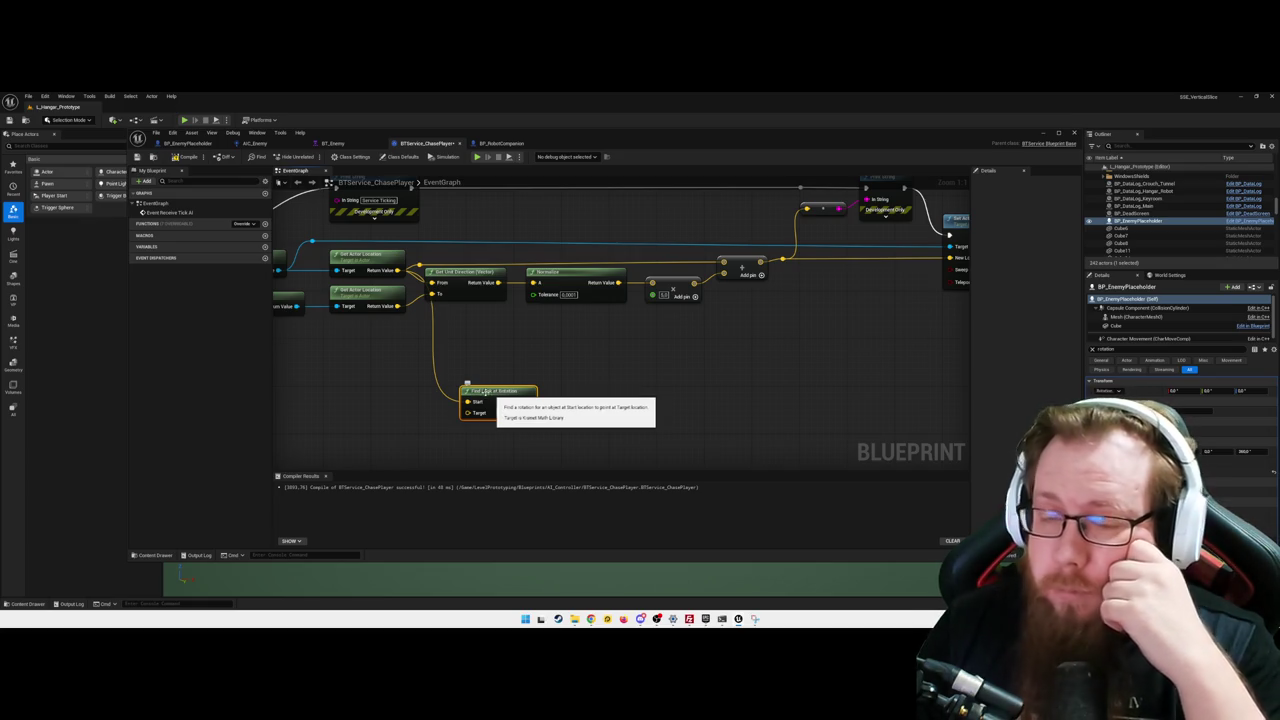
left_click_drag(397, 306, 466, 412)
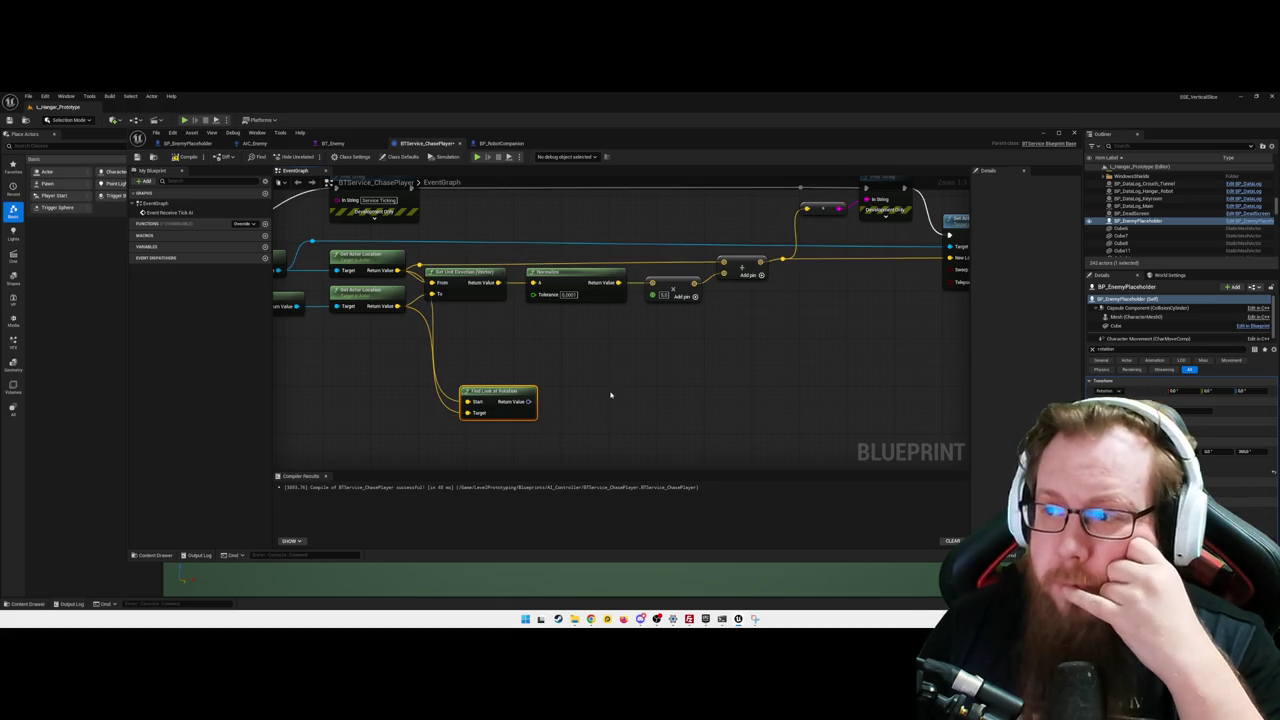
mouse_move(645, 391)
left_mouse_down()
mouse_move(666, 380)
mouse_move(583, 381)
left_mouse_up()
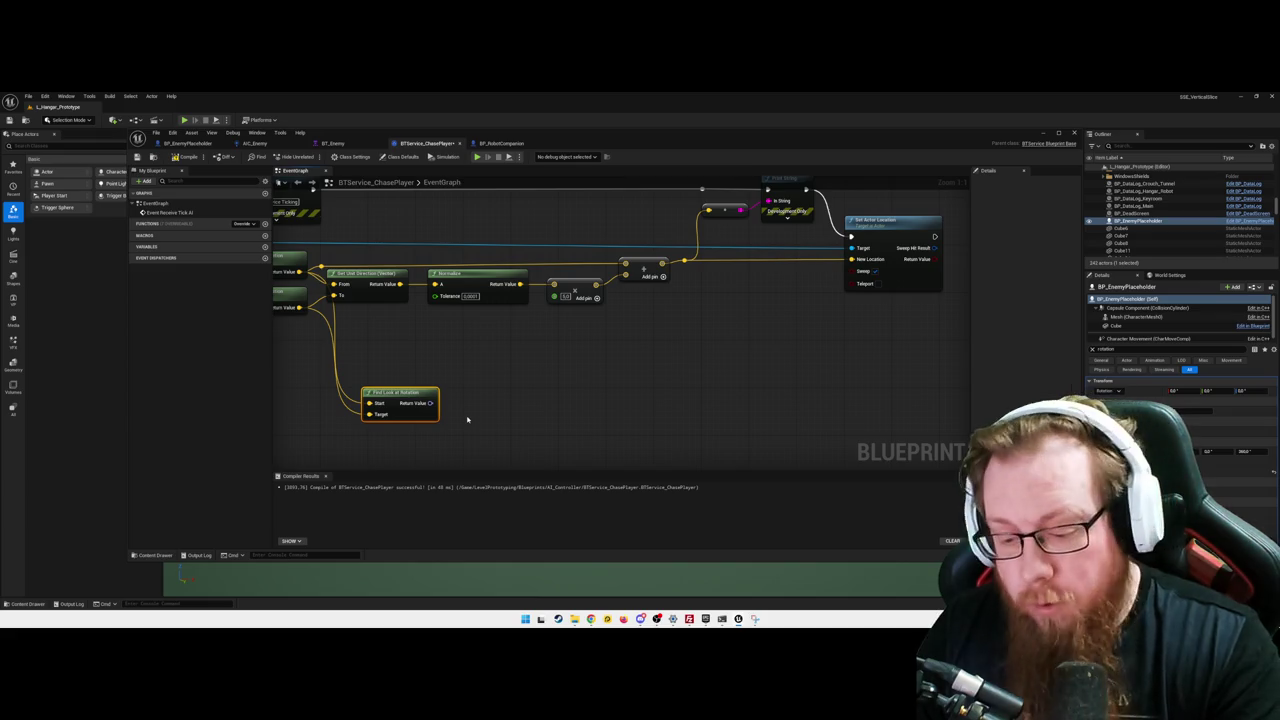
- Delete the Find Look at Rotation node and straighten the wire into the Add node
key("Delete")
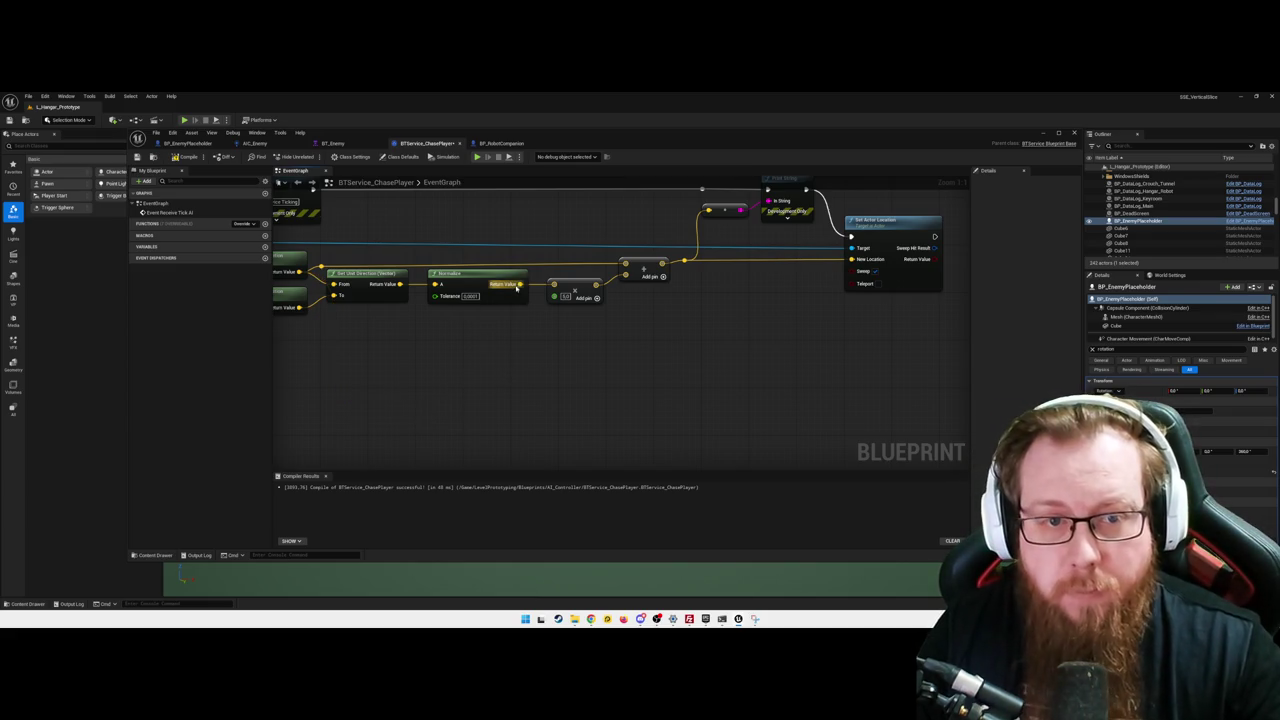
left_click_drag(520, 284, 540, 352)
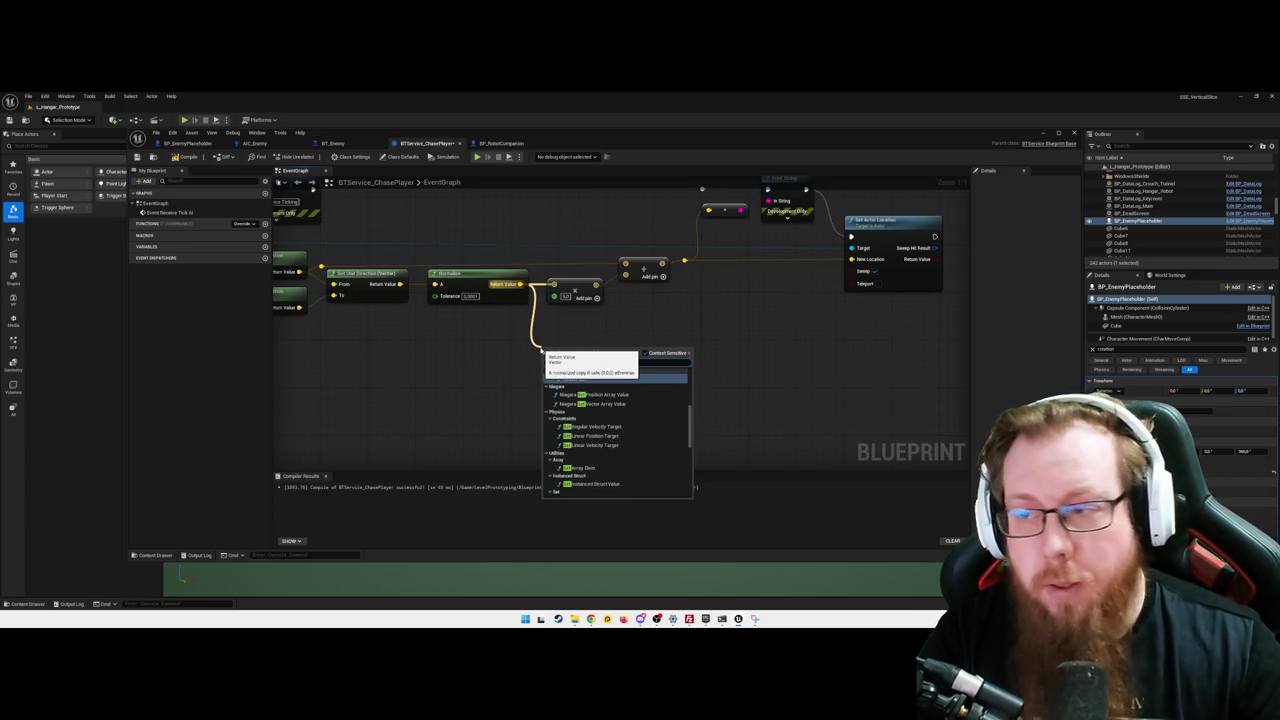
type("*")
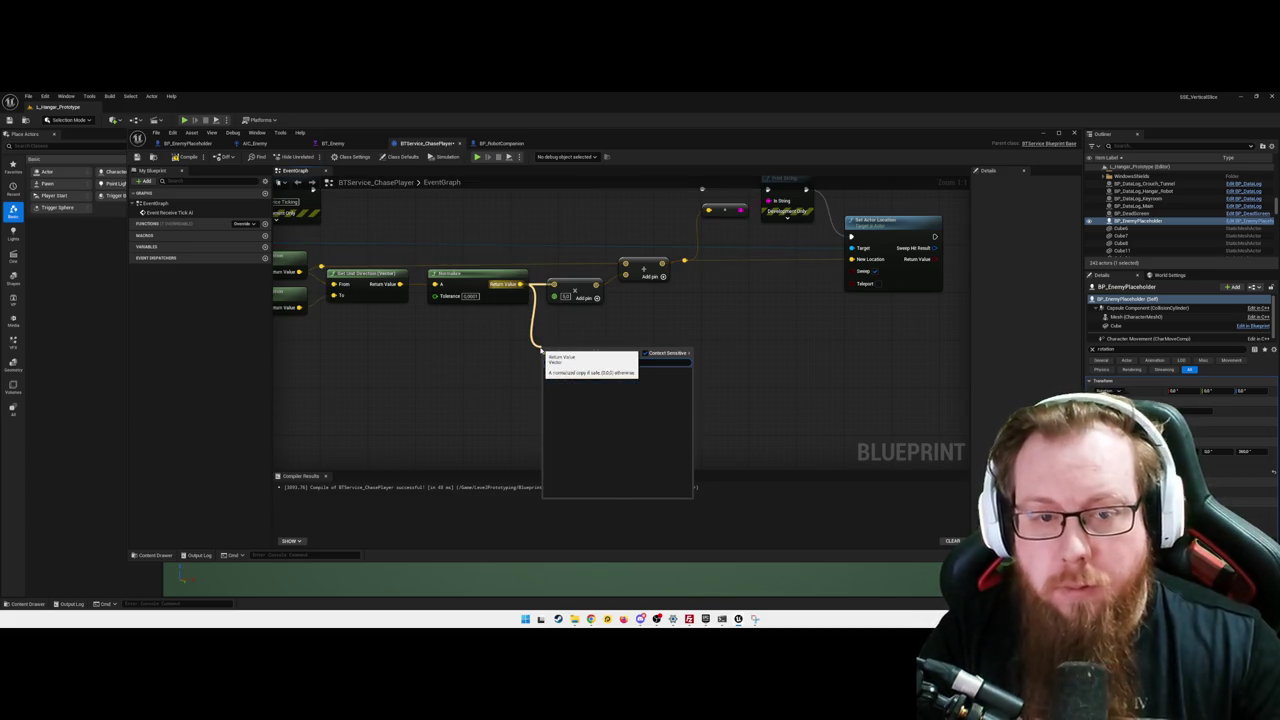
type("set act")
key("BackSpace")
key("BackSpace")
key("BackSpace")
type("ro")
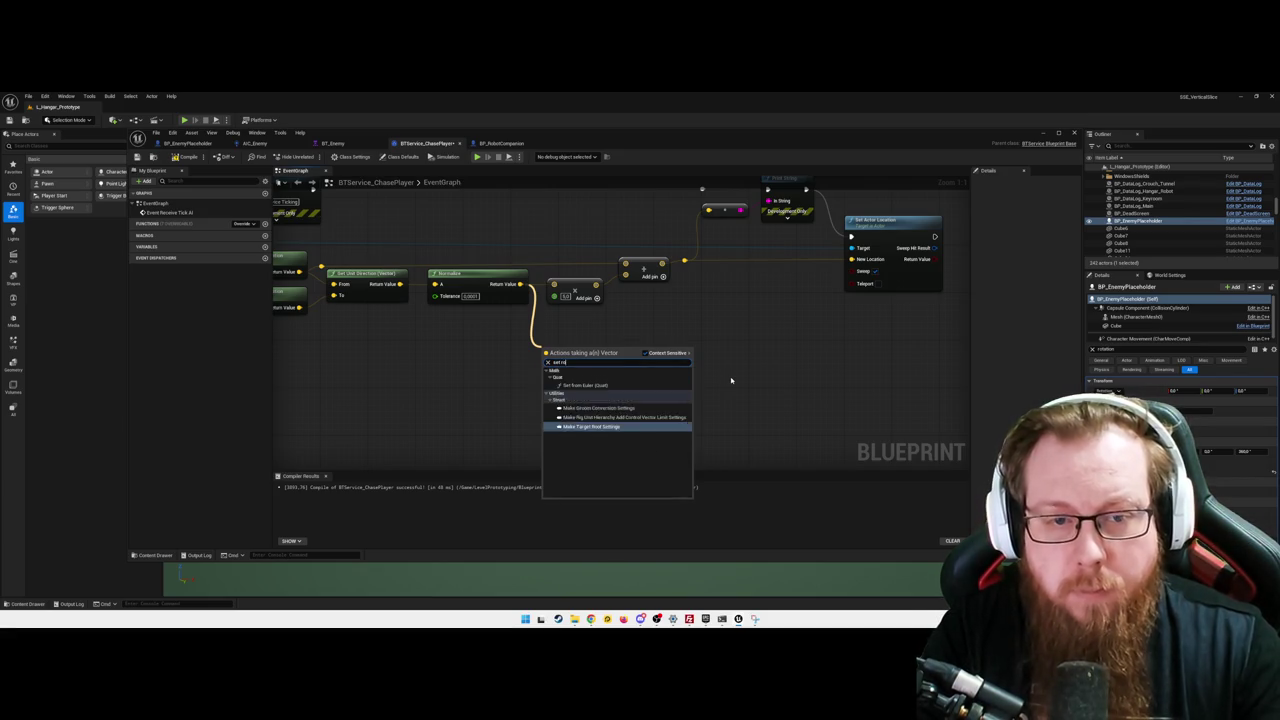
key("Escape")
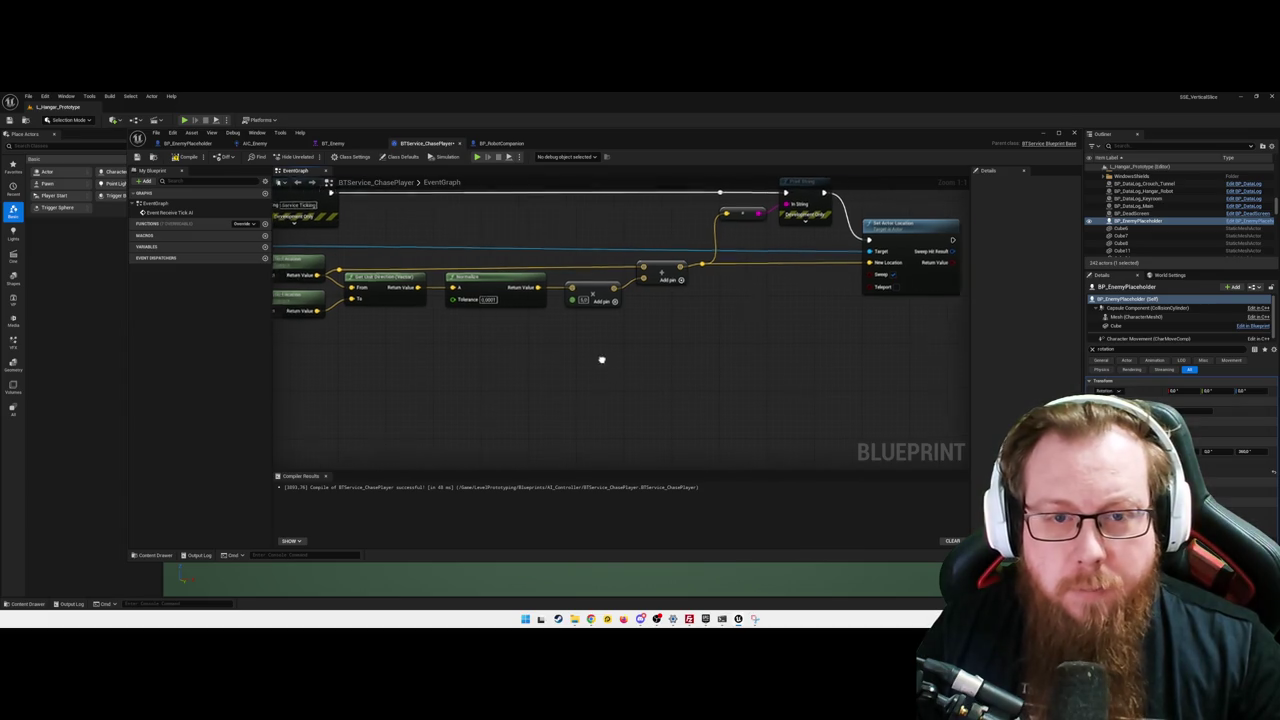
right_click(708, 265)
mouse_move(743, 311)
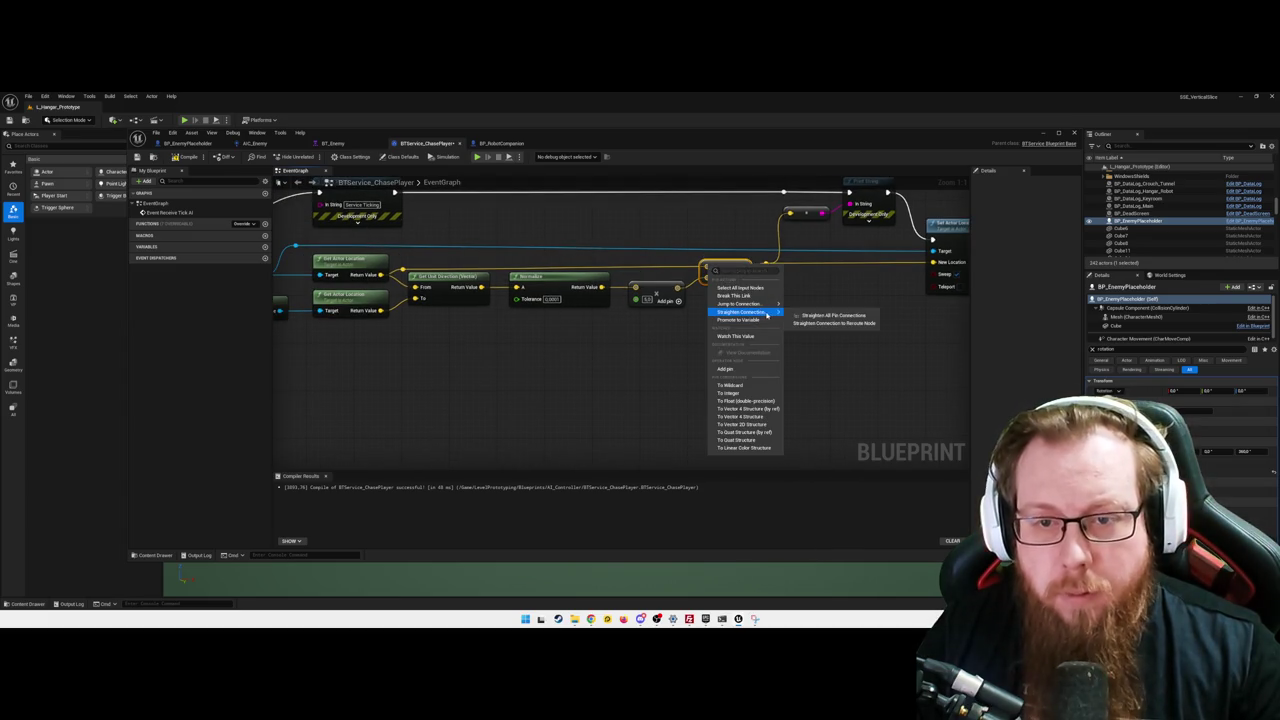
left_click(830, 313)
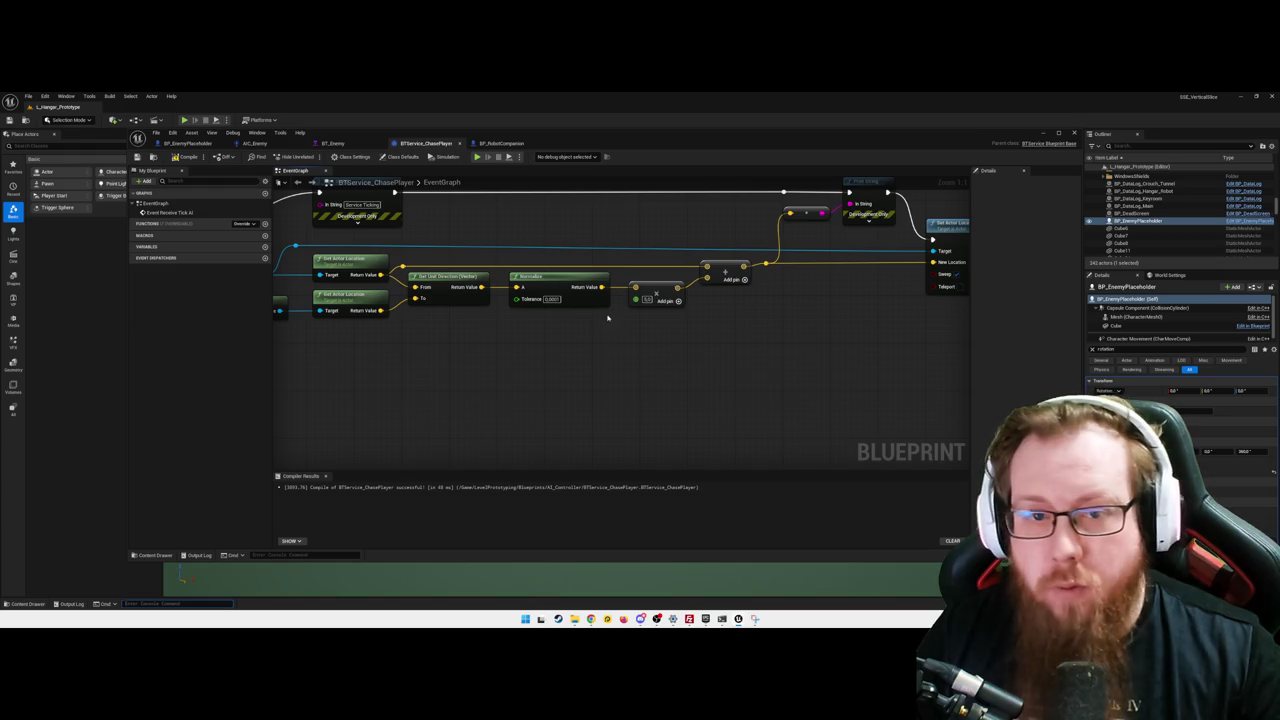
- Add a Make Rot from X node fed by Normalize's Return Value
left_click_drag(601, 287, 620, 350)
type("make rot")
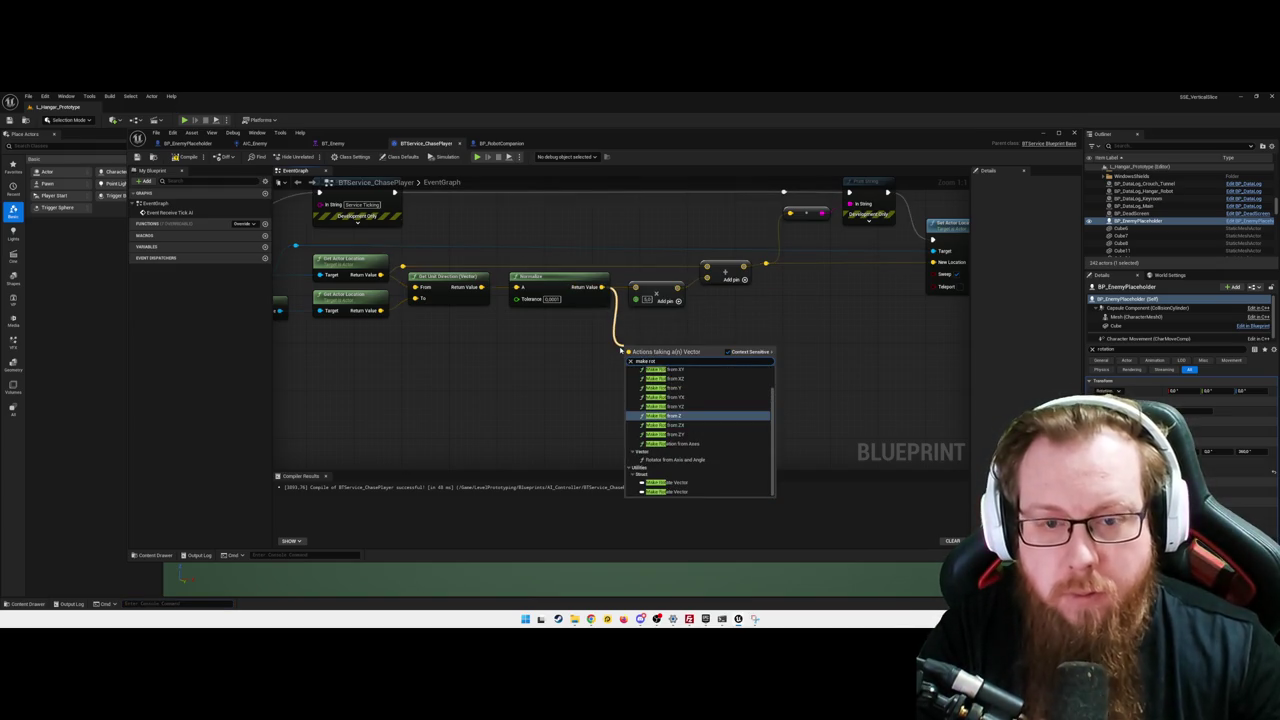
type(" from x")
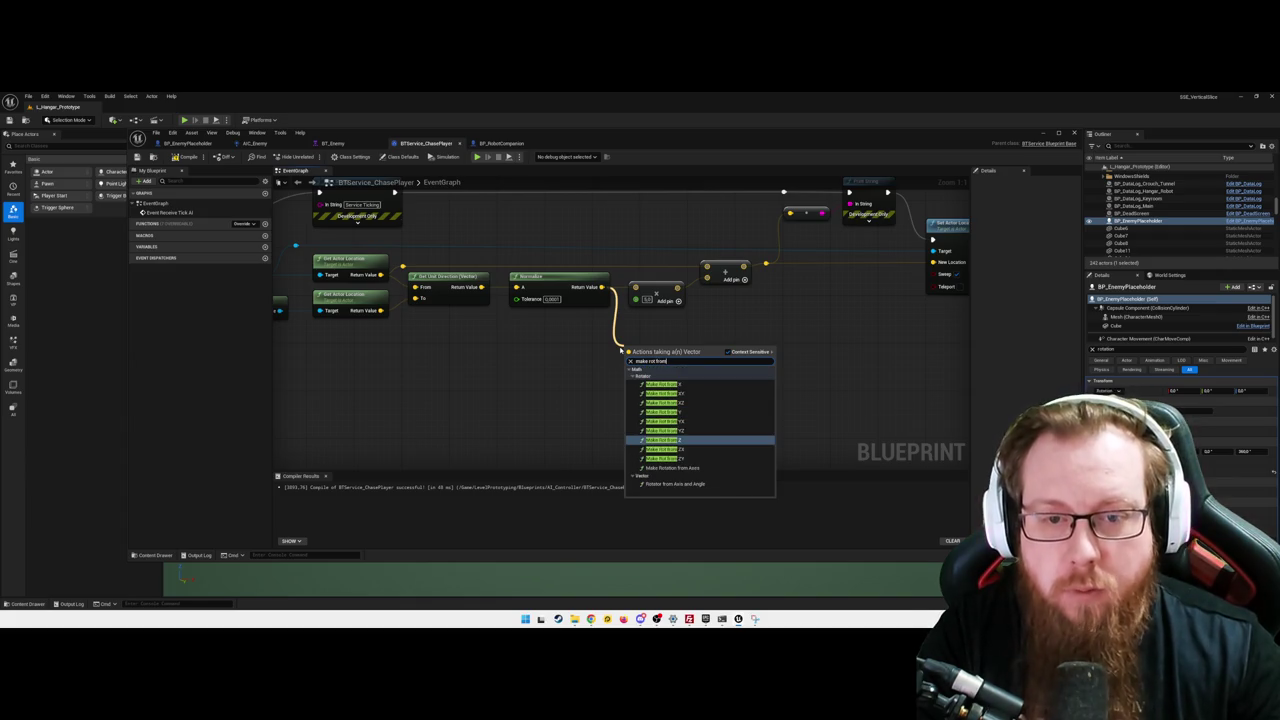
key("Return")
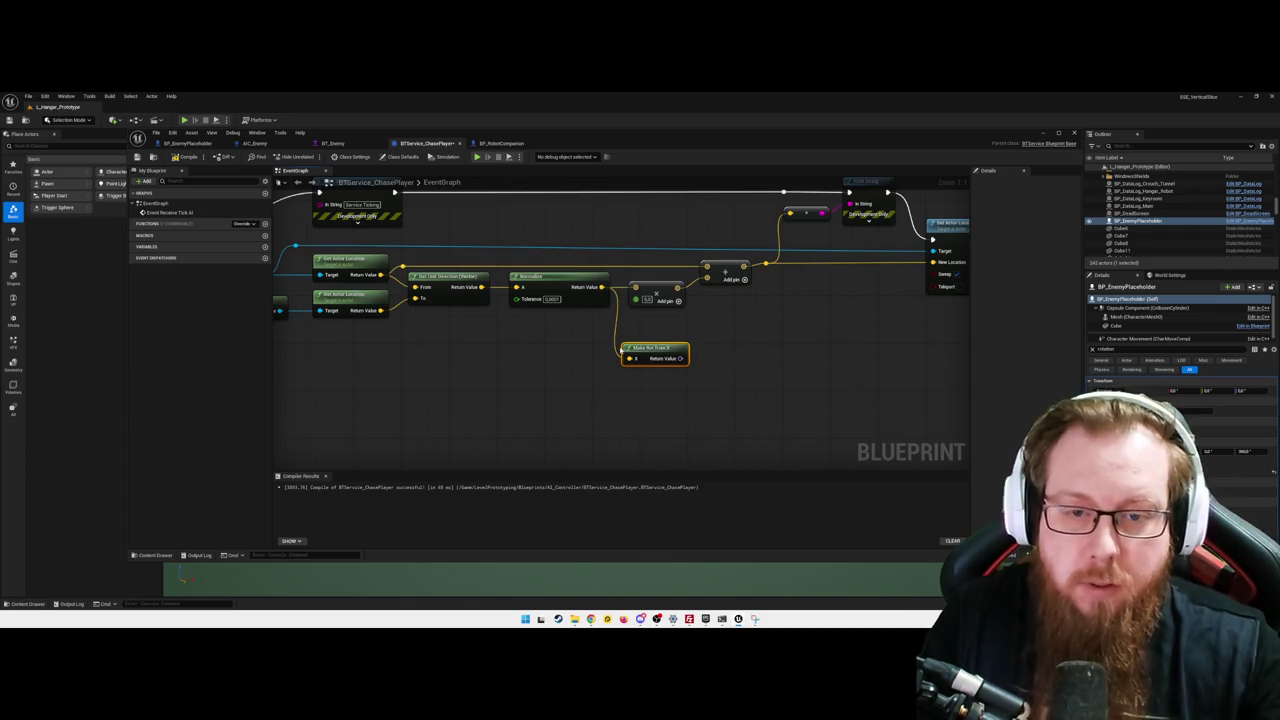
left_click_drag(658, 352, 672, 356)
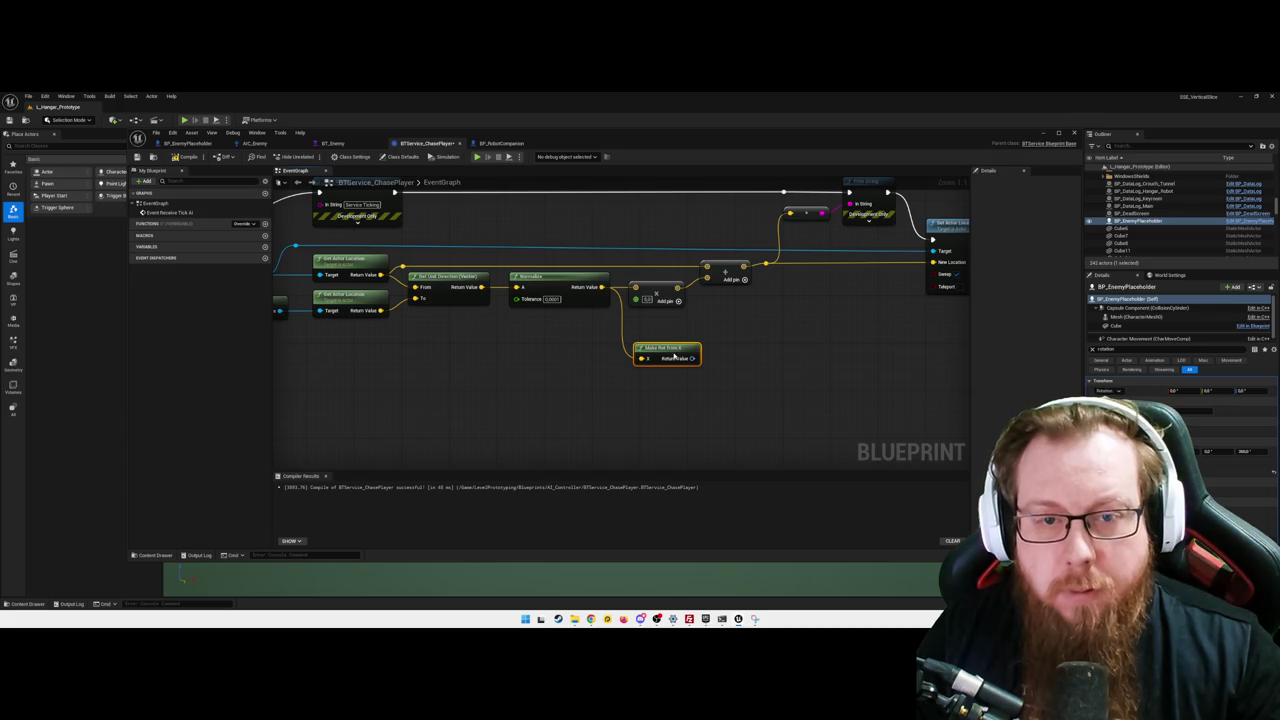
left_click_drag(794, 380, 763, 373)
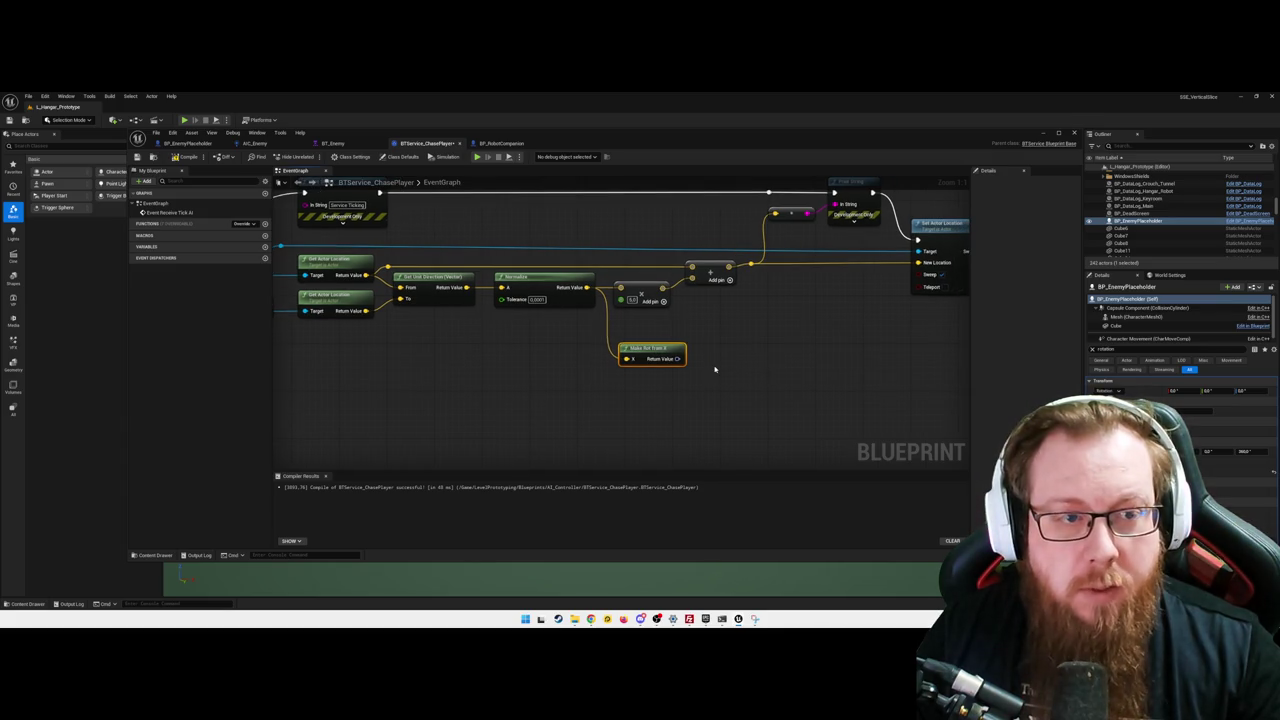
- Add a Set Actor Rotation node from Get Controlled Pawn and move it to the right
right_click(725, 390)
type("set na")
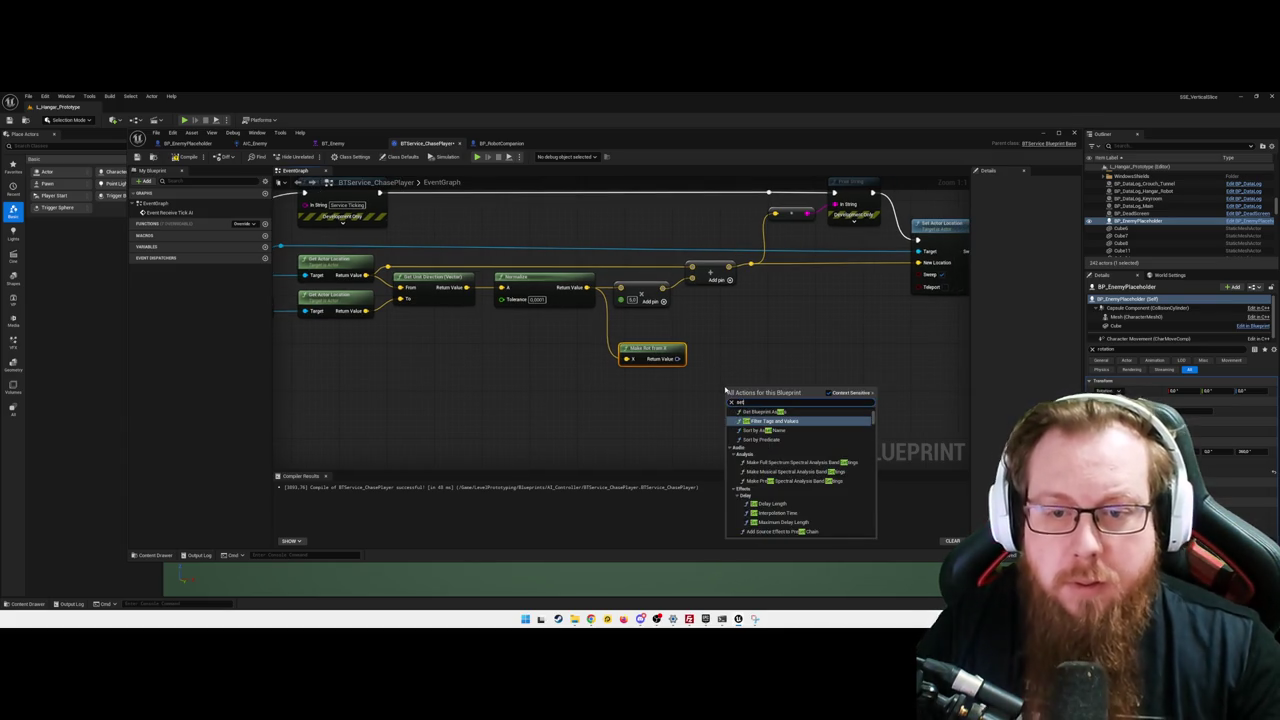
key("BackSpace")
key("BackSpace")
type("actor")
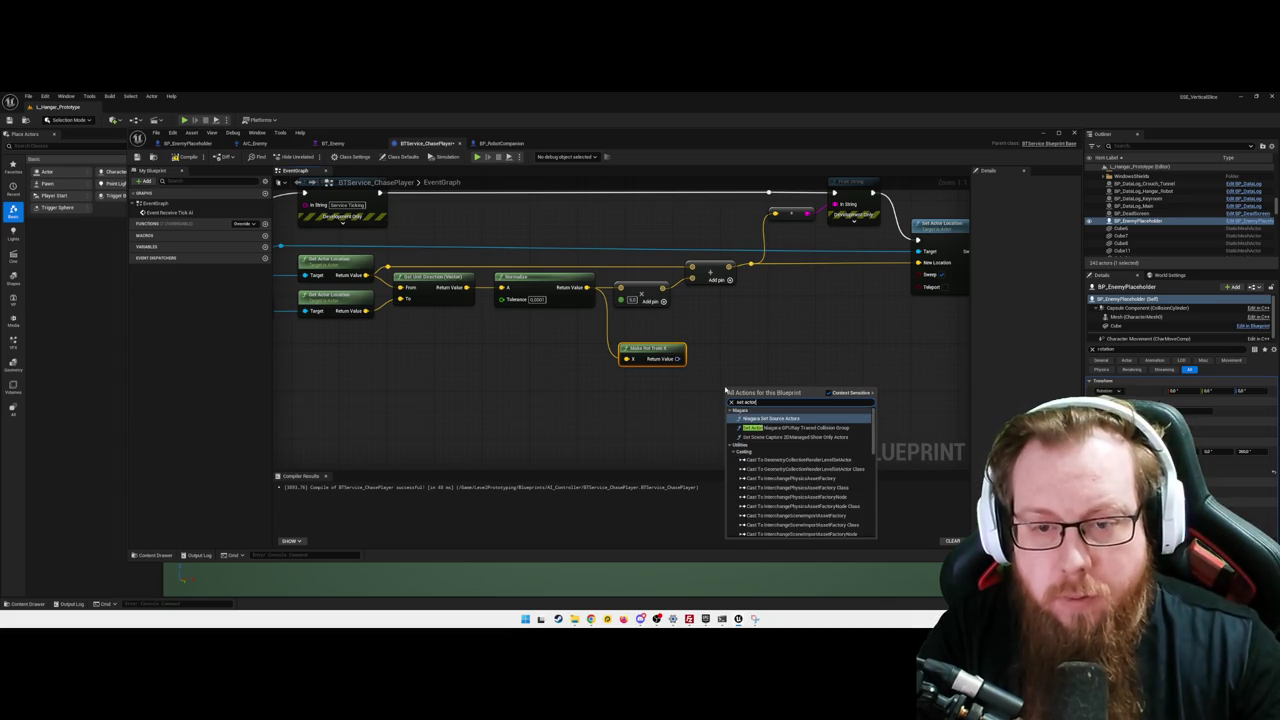
type(" rot")
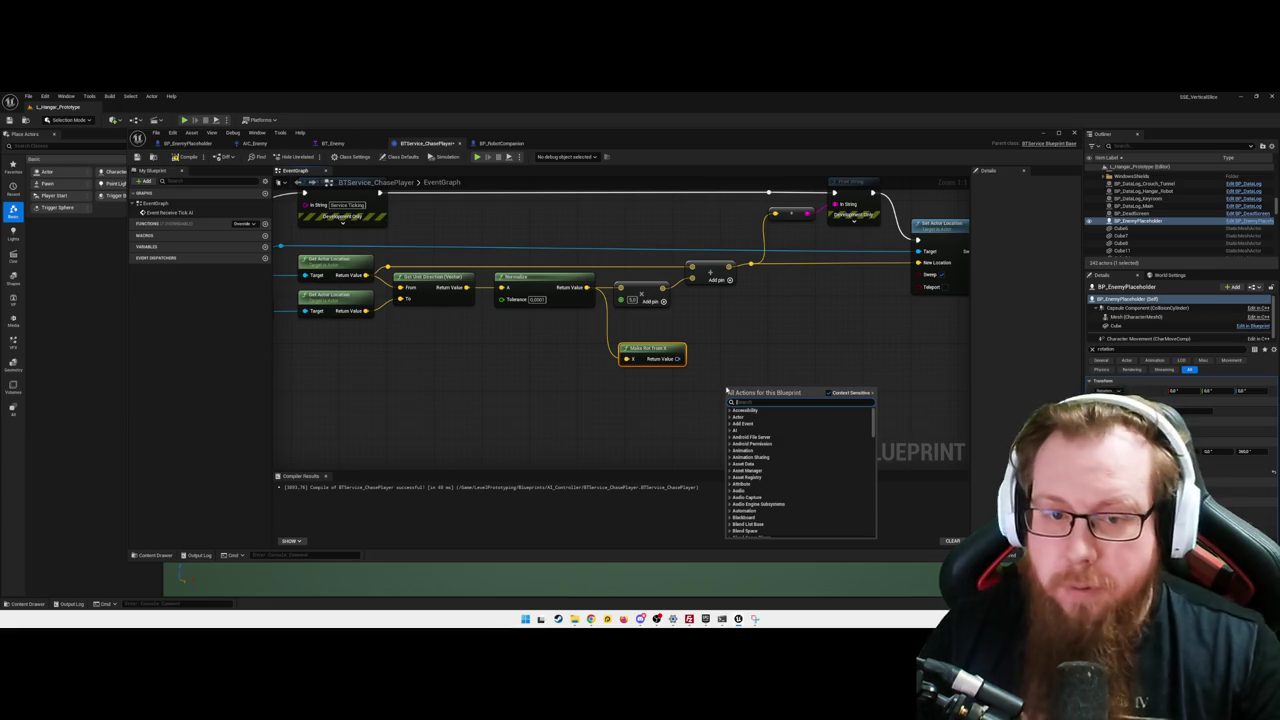
left_click(507, 368)
left_click_drag(382, 332, 494, 378)
mouse_move(385, 294)
left_mouse_down()
mouse_move(473, 294)
mouse_move(444, 284)
mouse_move(495, 392)
left_mouse_up()
type("set")
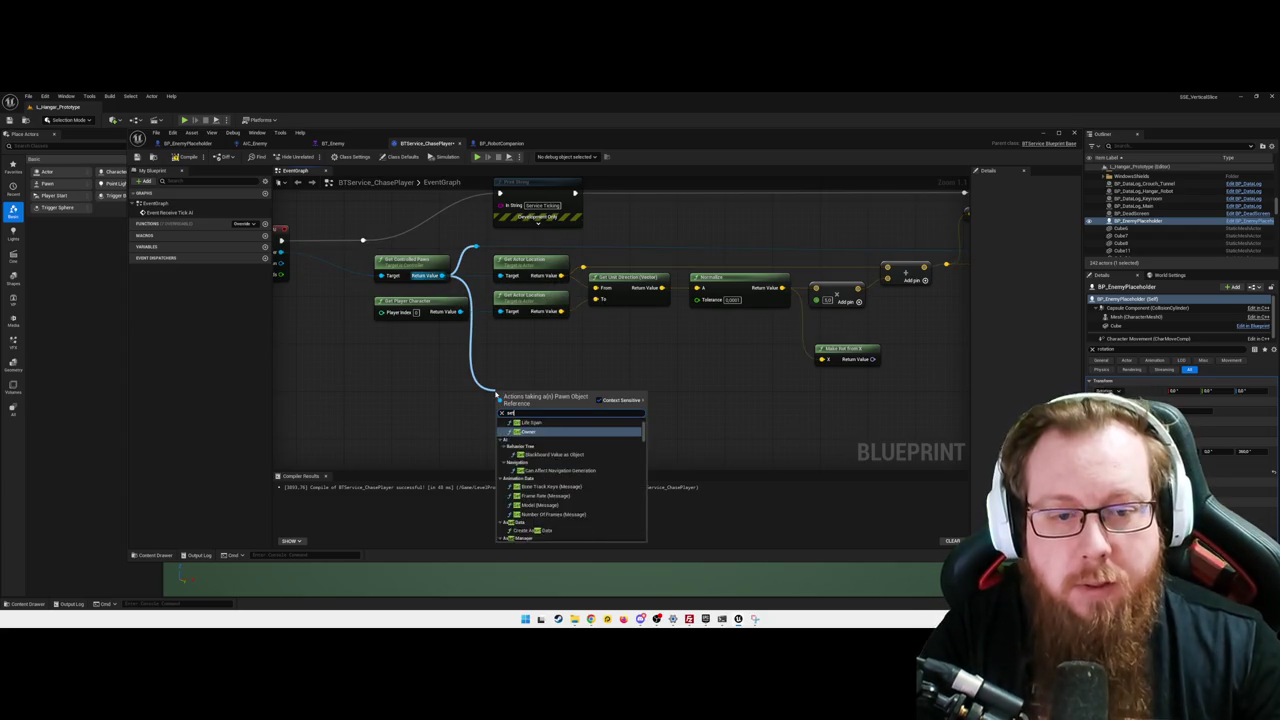
type(" actor rot")
key("Return")
left_click_drag(535, 388, 893, 395)
- Wire Make Rot from X into New Rotation and connect the controlled pawn to Target via a reroute
left_click_drag(1007, 396, 820, 378)
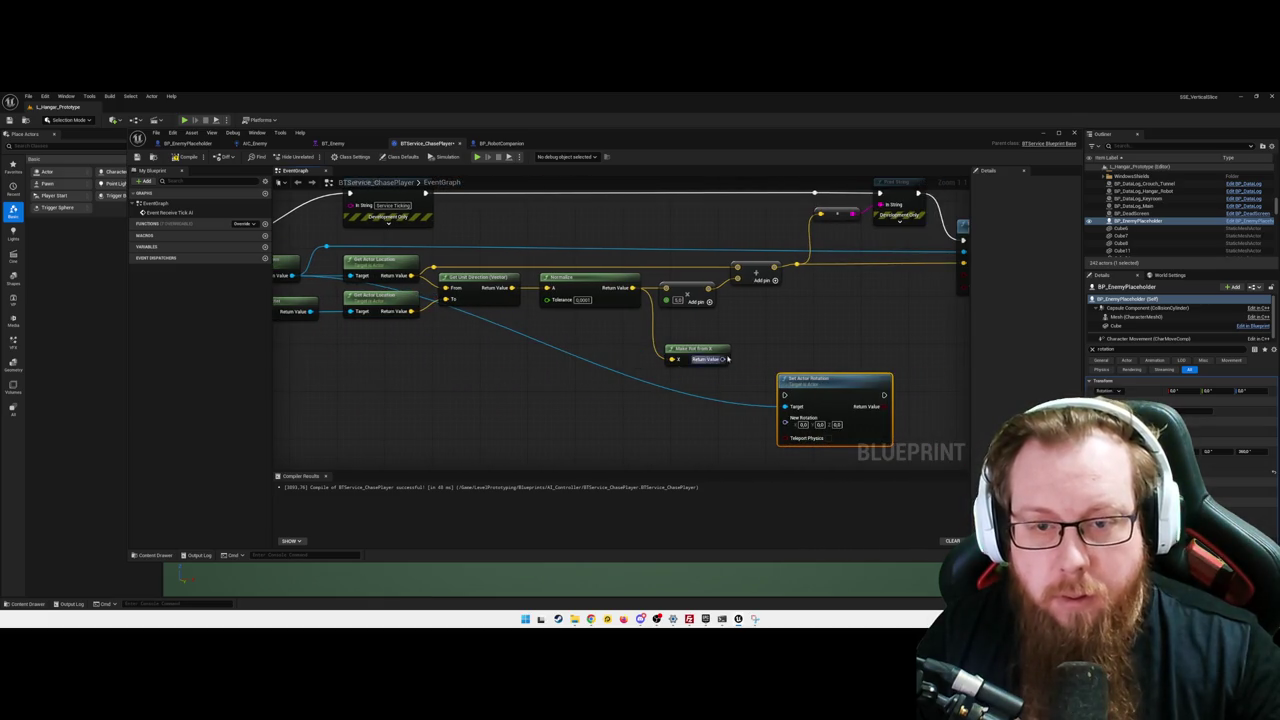
left_click_drag(722, 359, 787, 418)
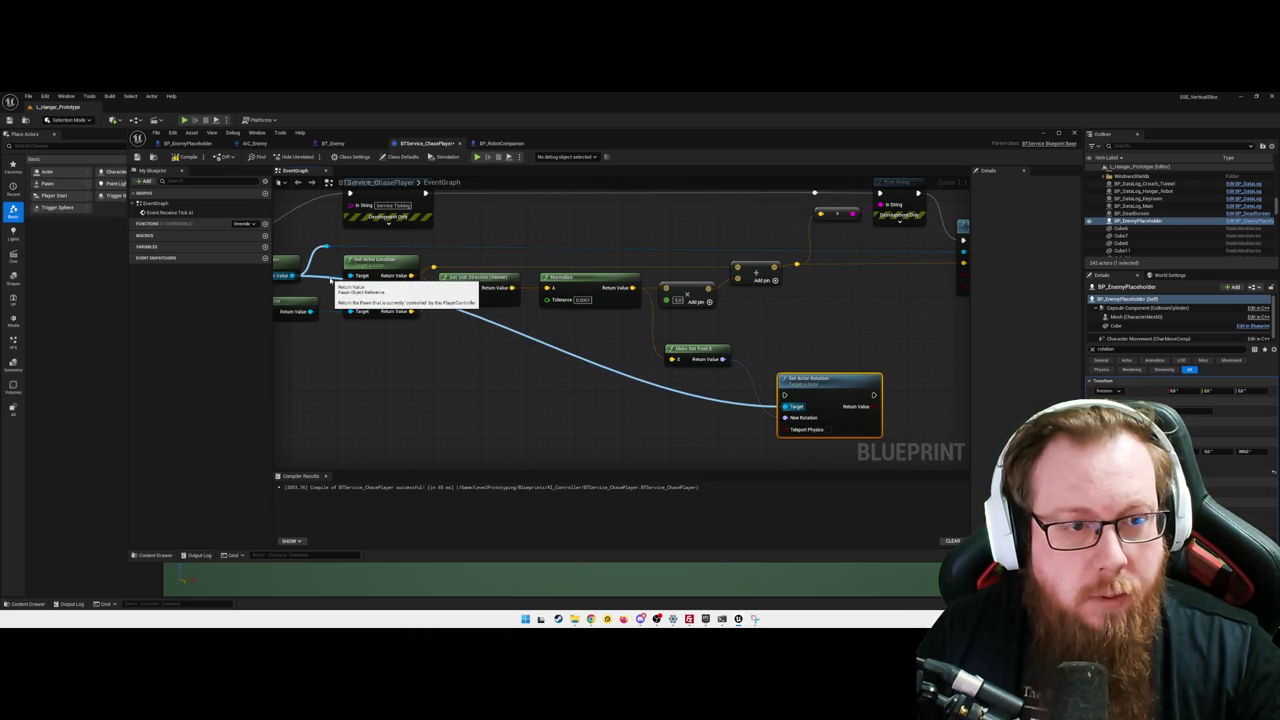
left_click(329, 279, "alt")
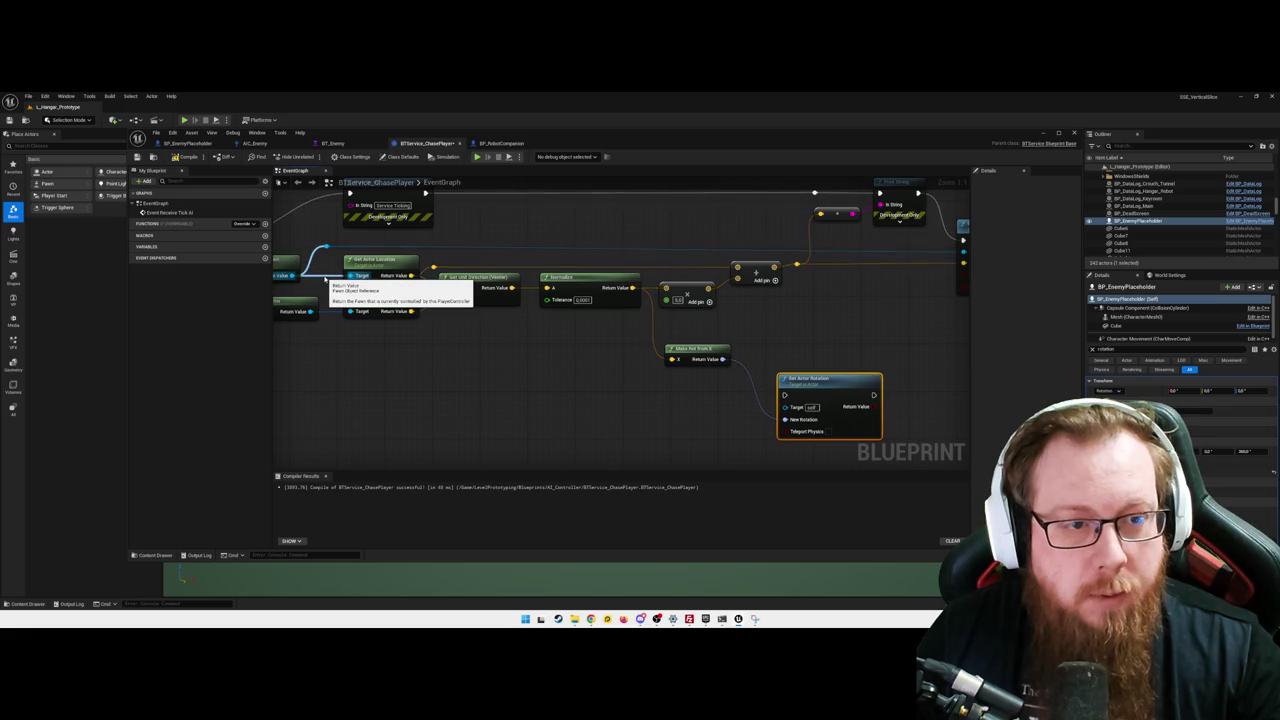
left_click(324, 279)
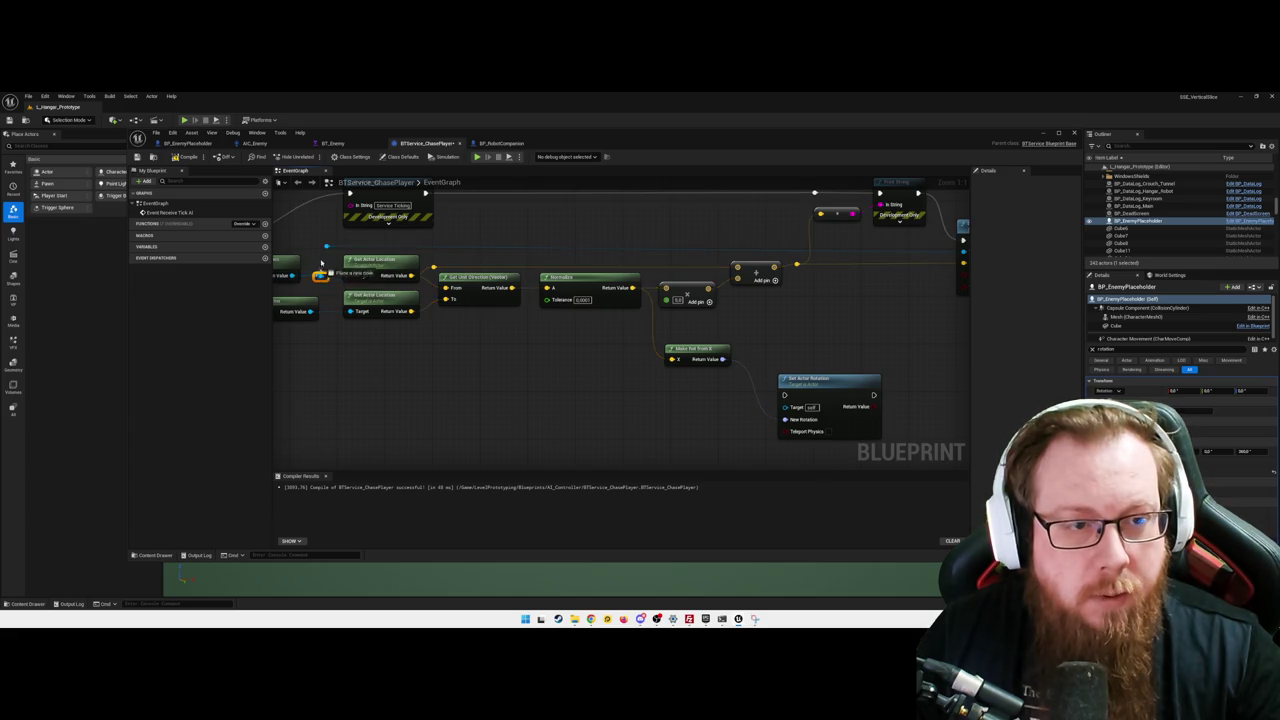
mouse_move(321, 277)
left_mouse_down()
mouse_move(645, 412)
mouse_move(792, 408)
left_mouse_up()
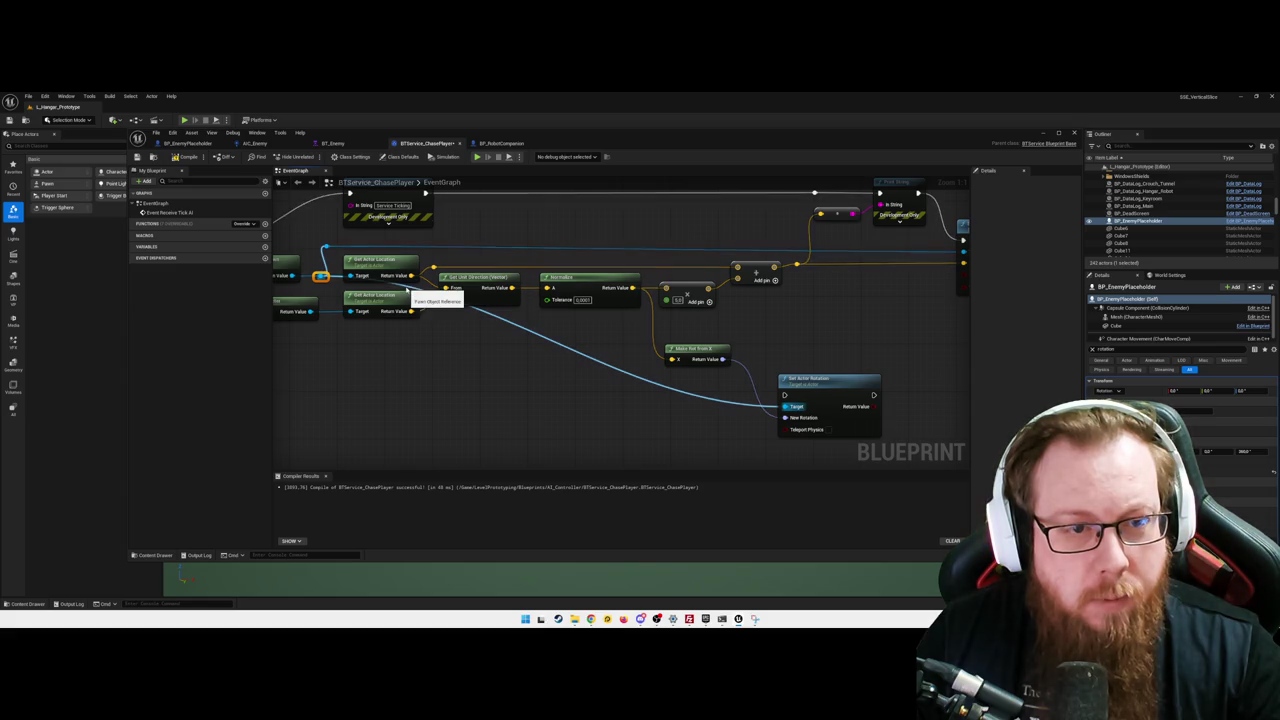
double_click(405, 287)
mouse_move(405, 287)
left_mouse_down()
mouse_move(330, 404)
mouse_move(340, 415)
left_mouse_up()
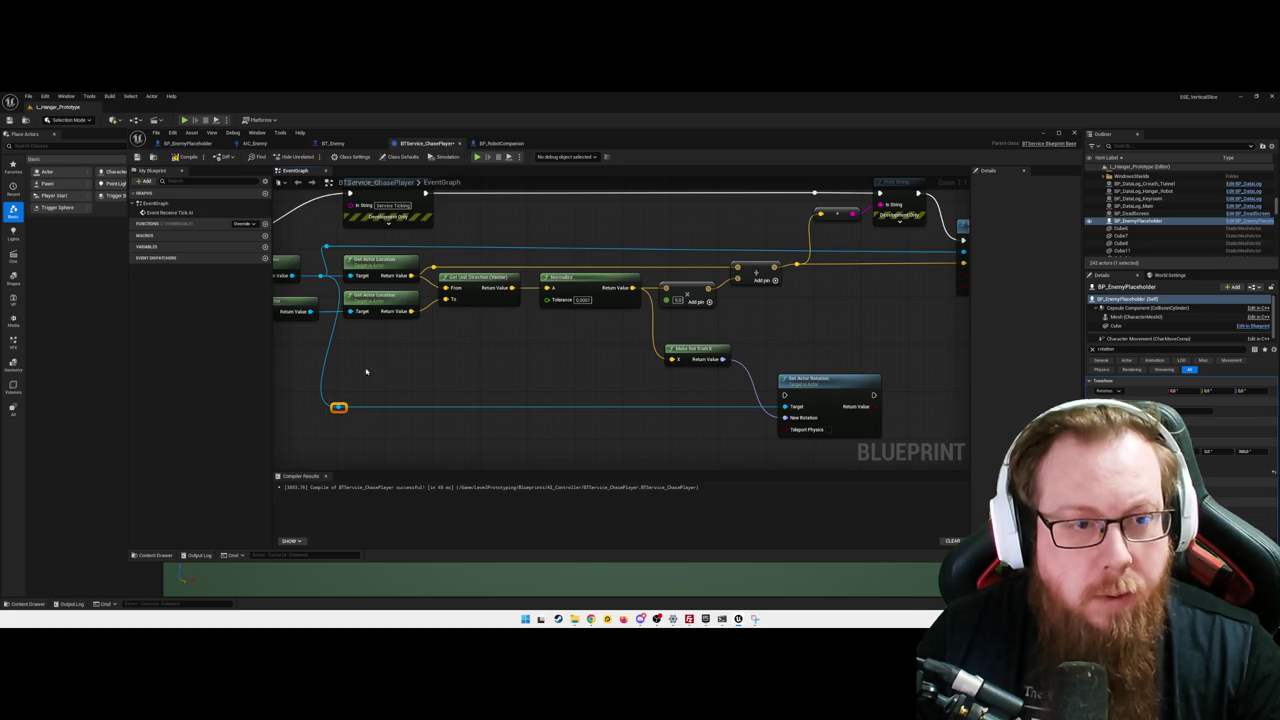
left_click(514, 371)
left_click_drag(514, 371, 351, 374)
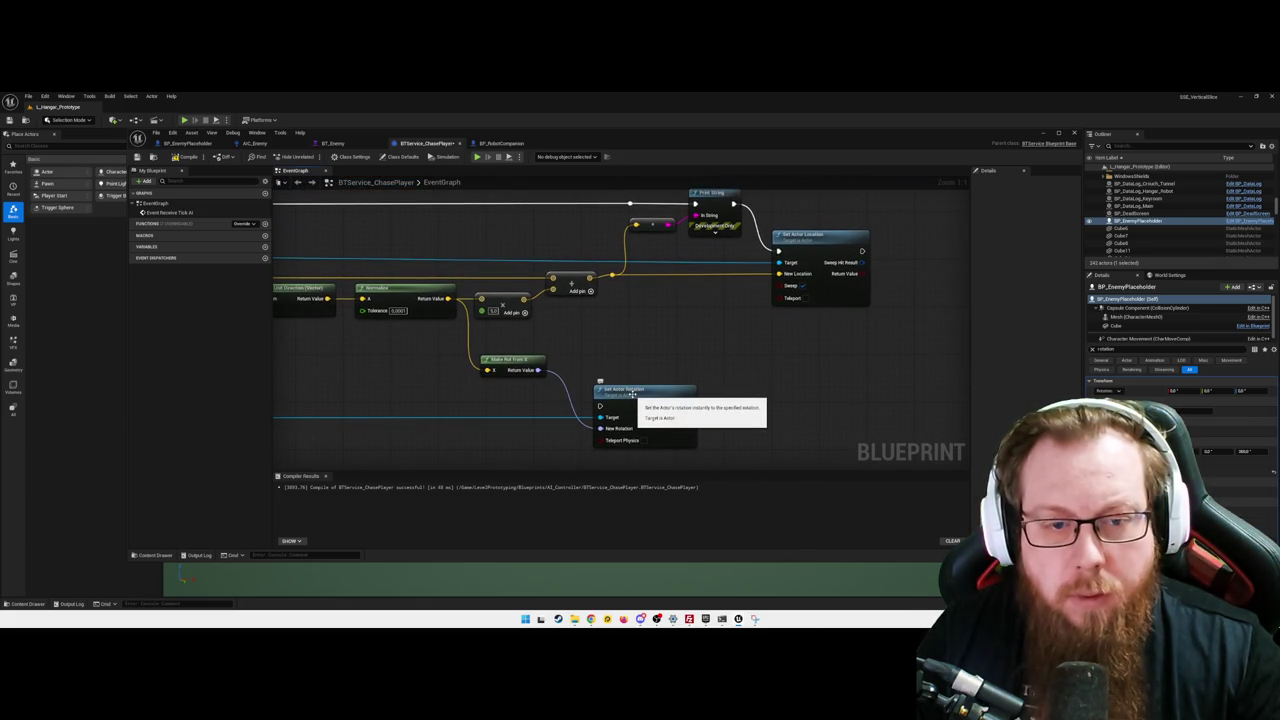
- Move Make Rot from X lower and place Set Actor Rotation directly under Set Actor Location
left_click_drag(515, 361, 518, 427)
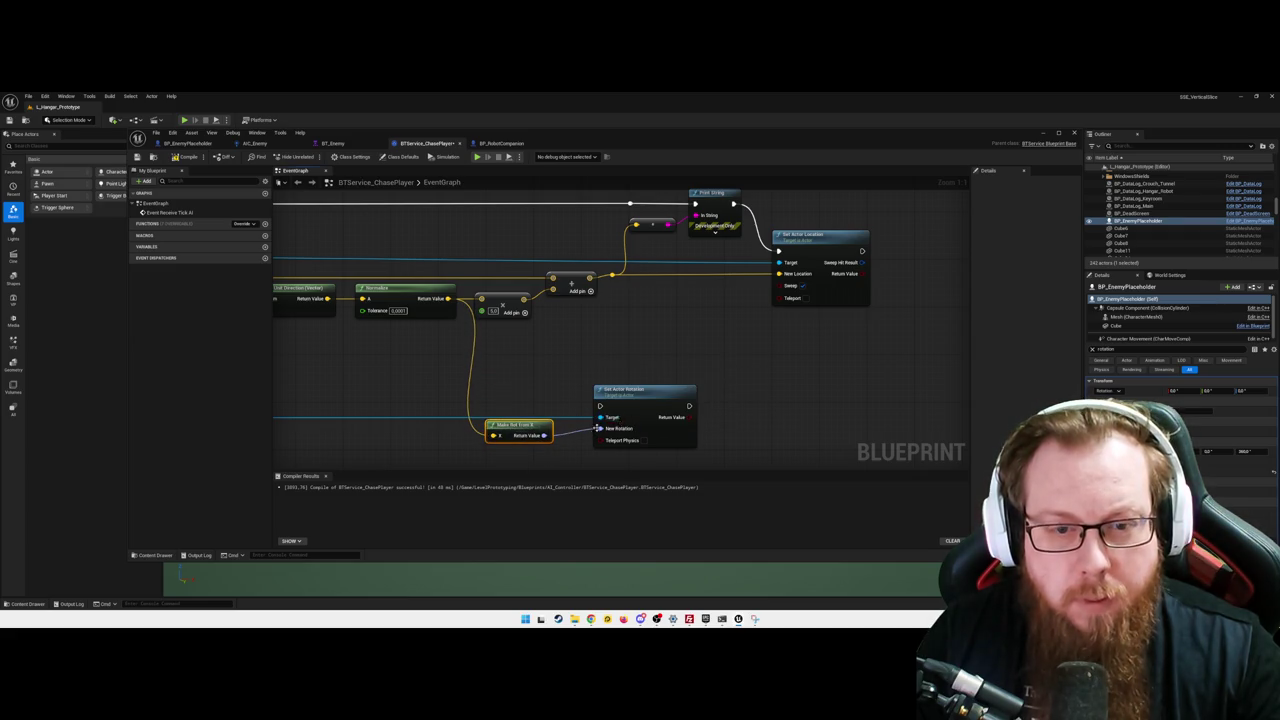
left_click_drag(678, 391, 931, 391)
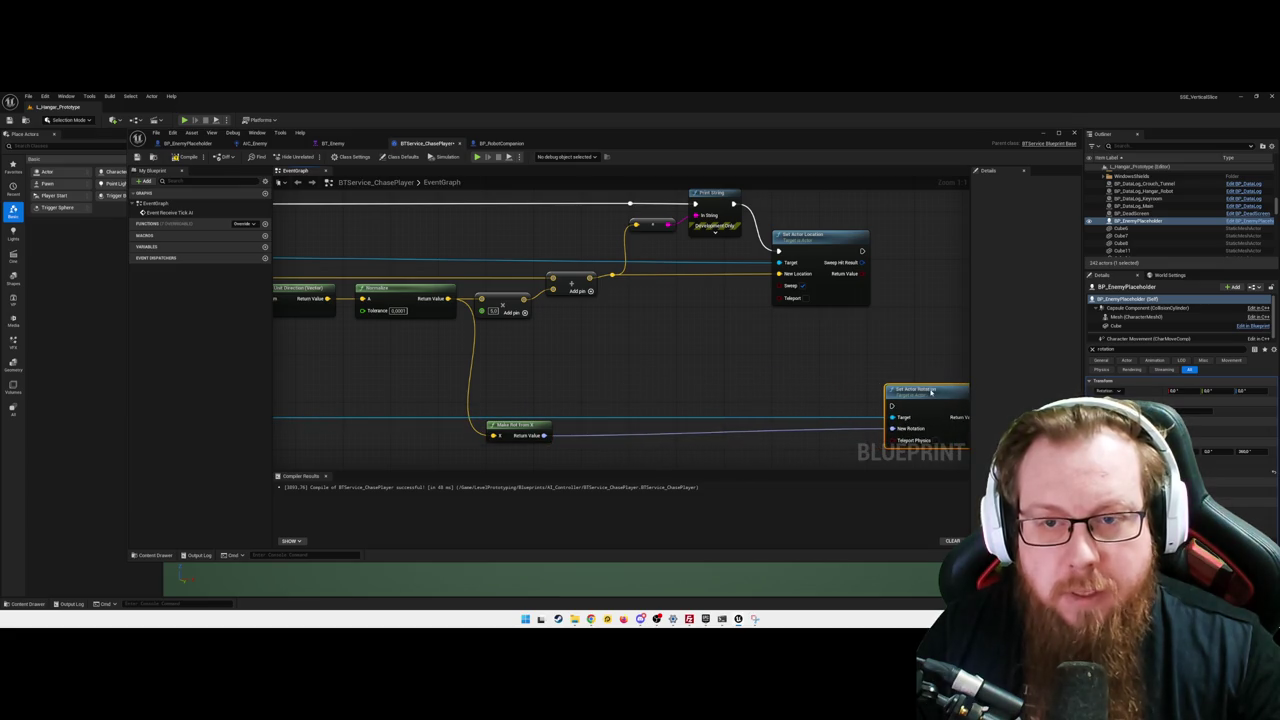
left_click_drag(795, 362, 666, 343)
left_click_drag(812, 372, 700, 379)
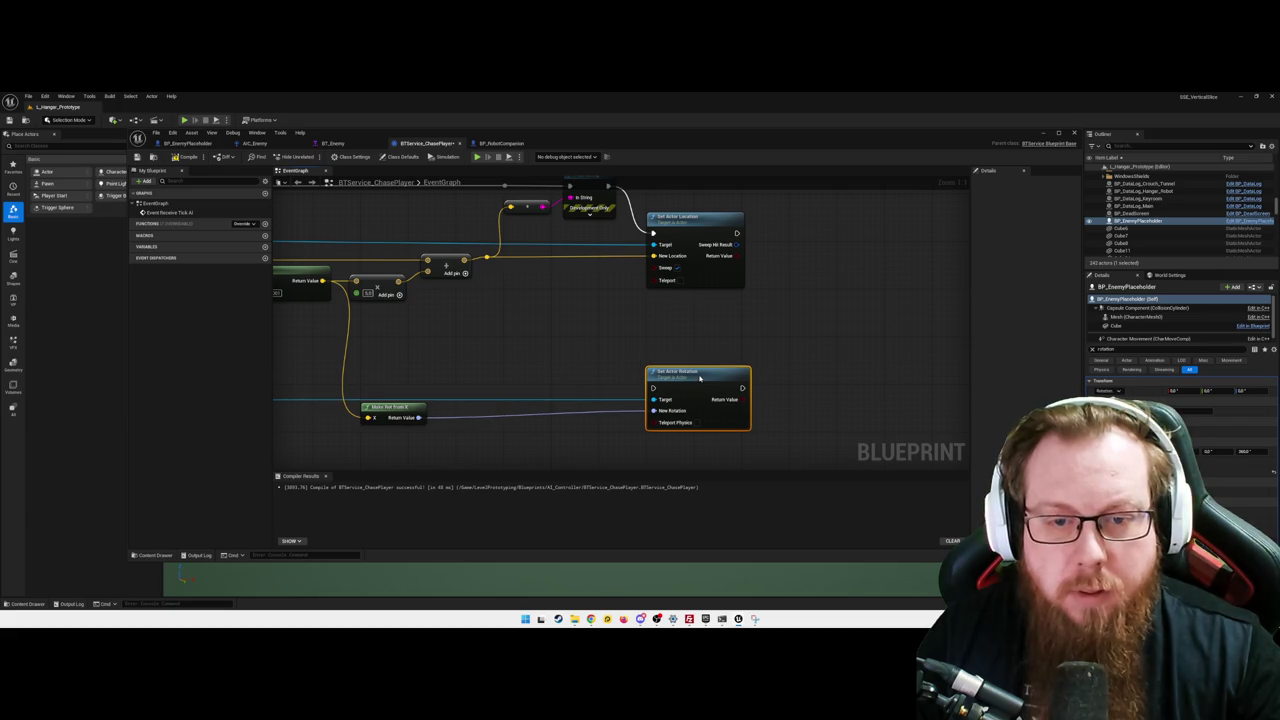
left_click(607, 347)
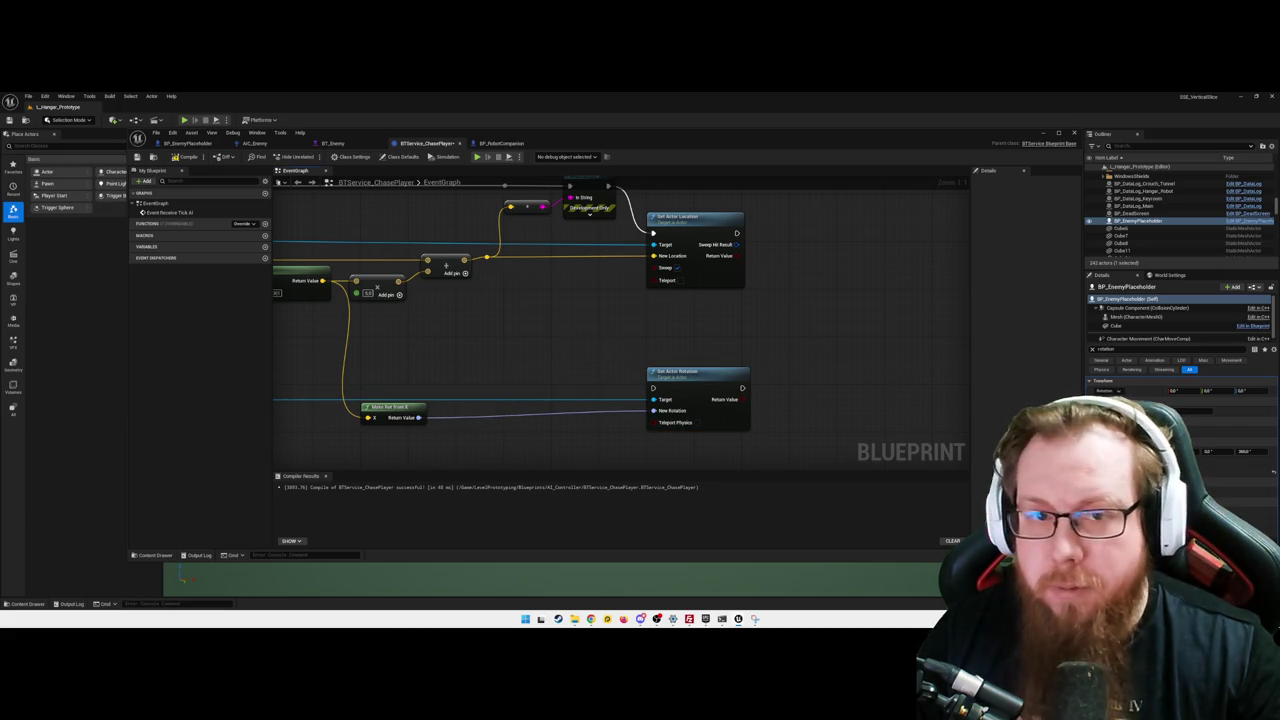
left_click_drag(563, 325, 568, 355)
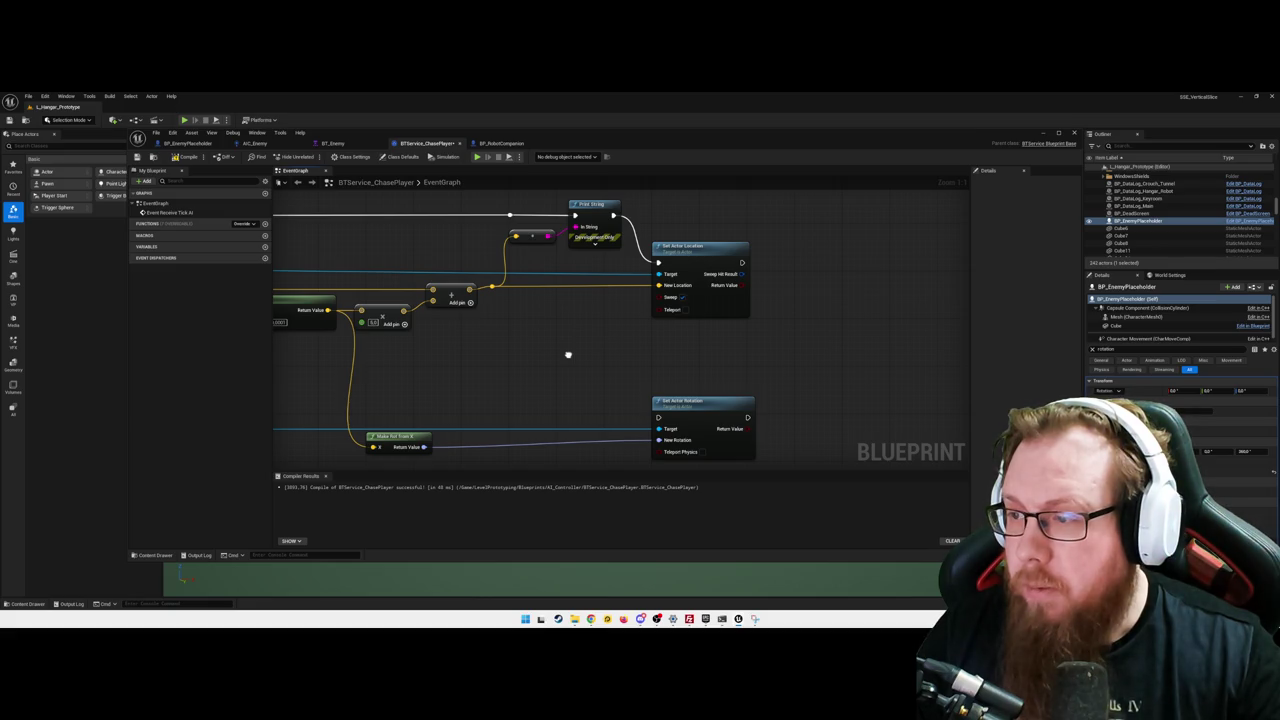
right_click(562, 369)
- Add a Sequence node after Print String, with Then 0 driving Set Actor Location
type("sequence")
key("Return")
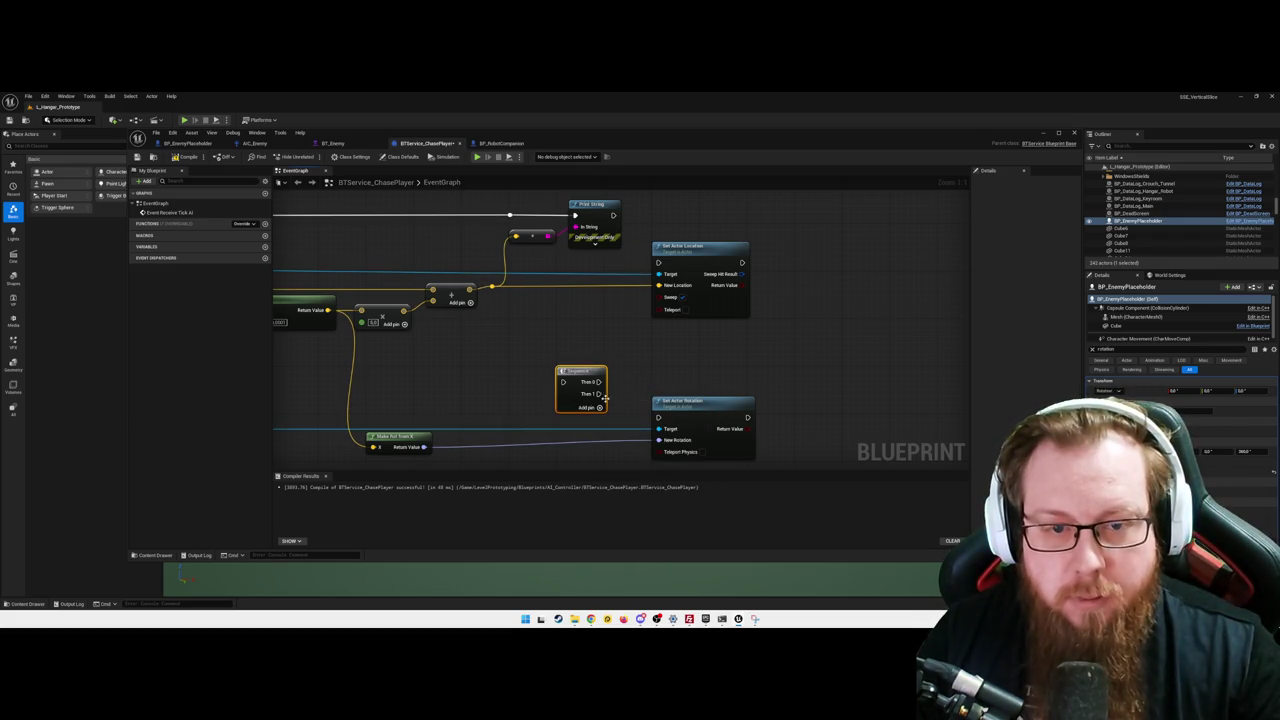
left_click_drag(589, 372, 619, 342)
left_click_drag(645, 236, 765, 462)
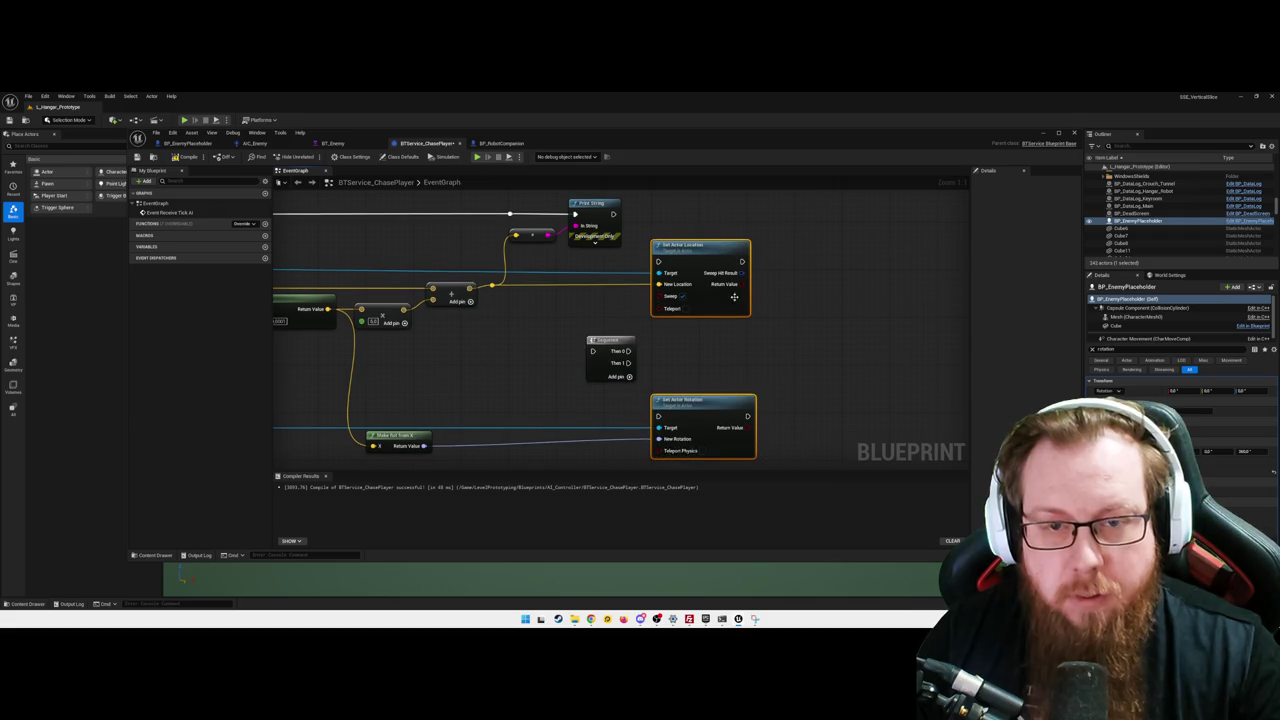
left_click_drag(700, 255, 777, 250)
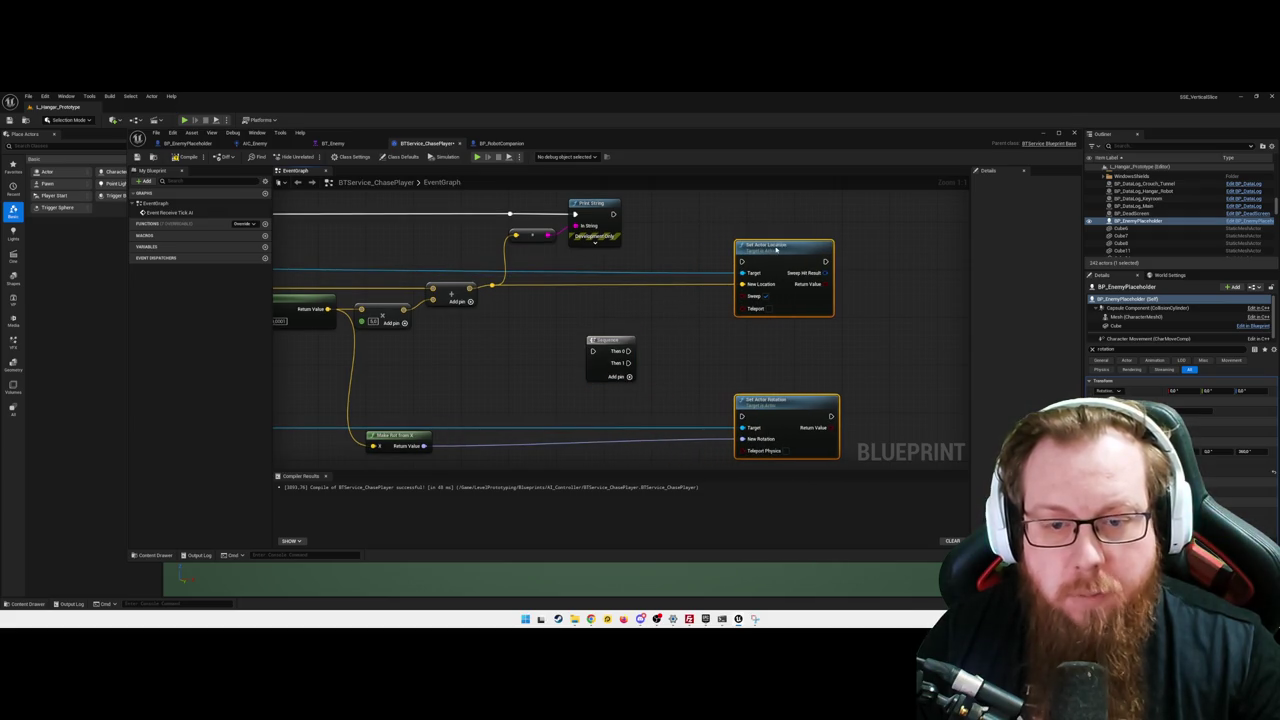
left_click(695, 298)
left_click_drag(605, 341, 681, 329)
mouse_move(614, 217)
left_mouse_down()
mouse_move(670, 339)
mouse_move(741, 262)
left_mouse_up()
left_click_drag(705, 351, 741, 416)
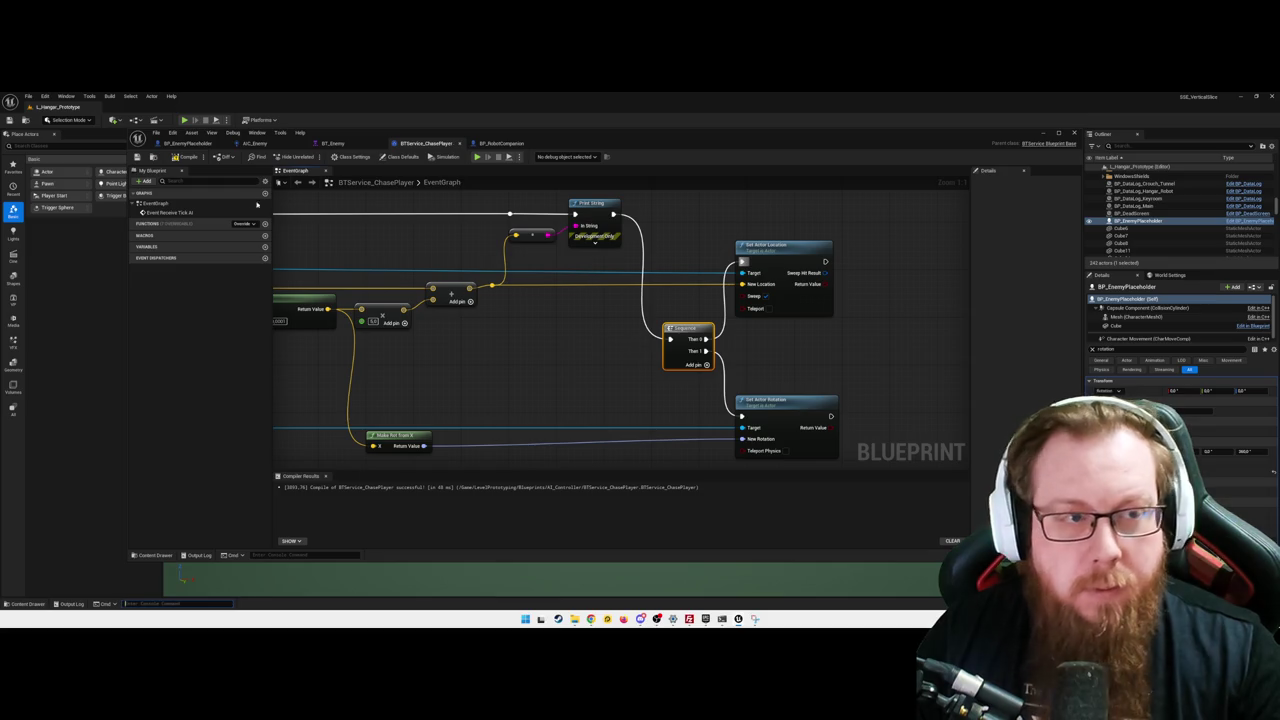
- Compile BTService_ChasePlayer, close the editor, and start a play-test
left_click(186, 157)
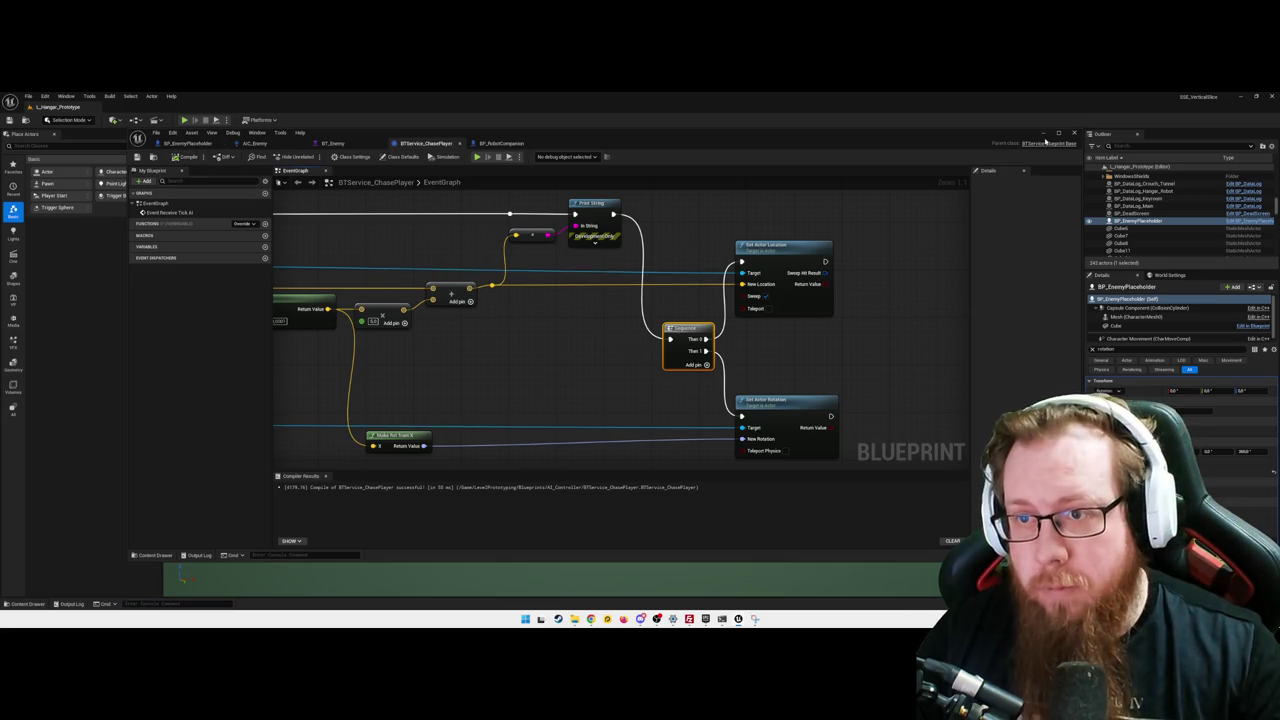
left_click(1043, 133)
key("alt+p")
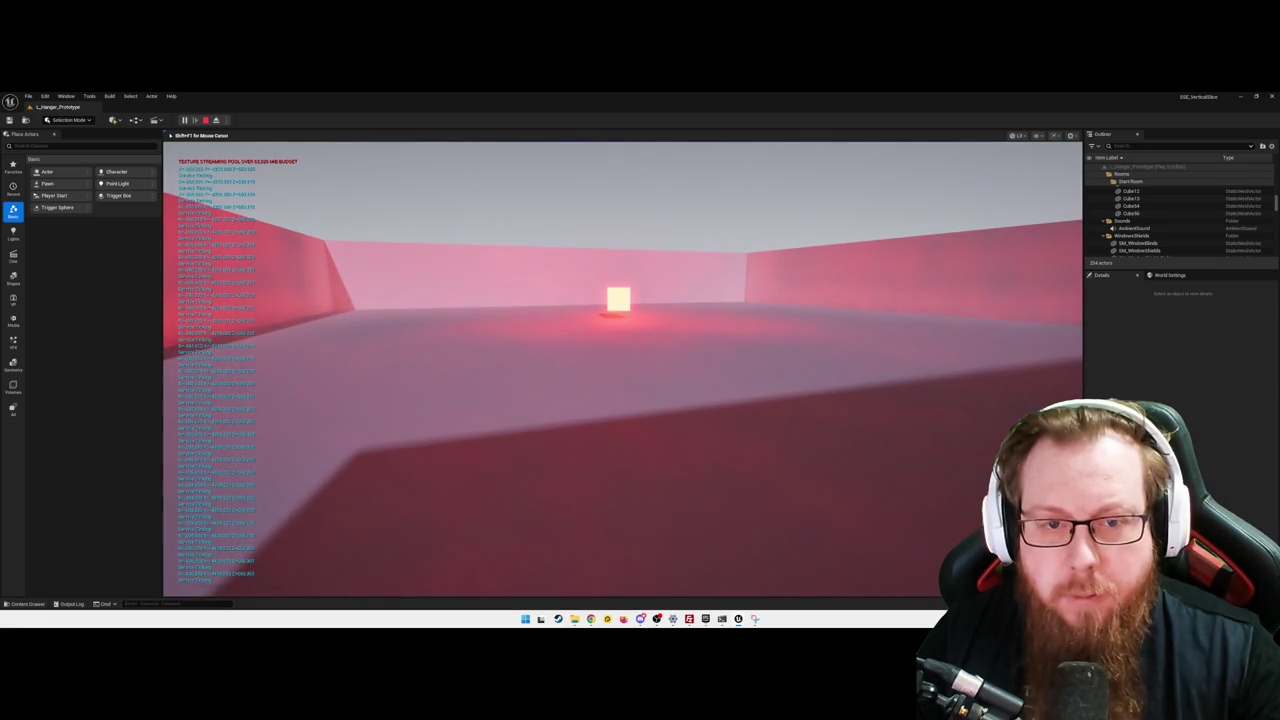
- Pause the play-test and quit back to the level editor
key("Escape")
left_click(620, 416)
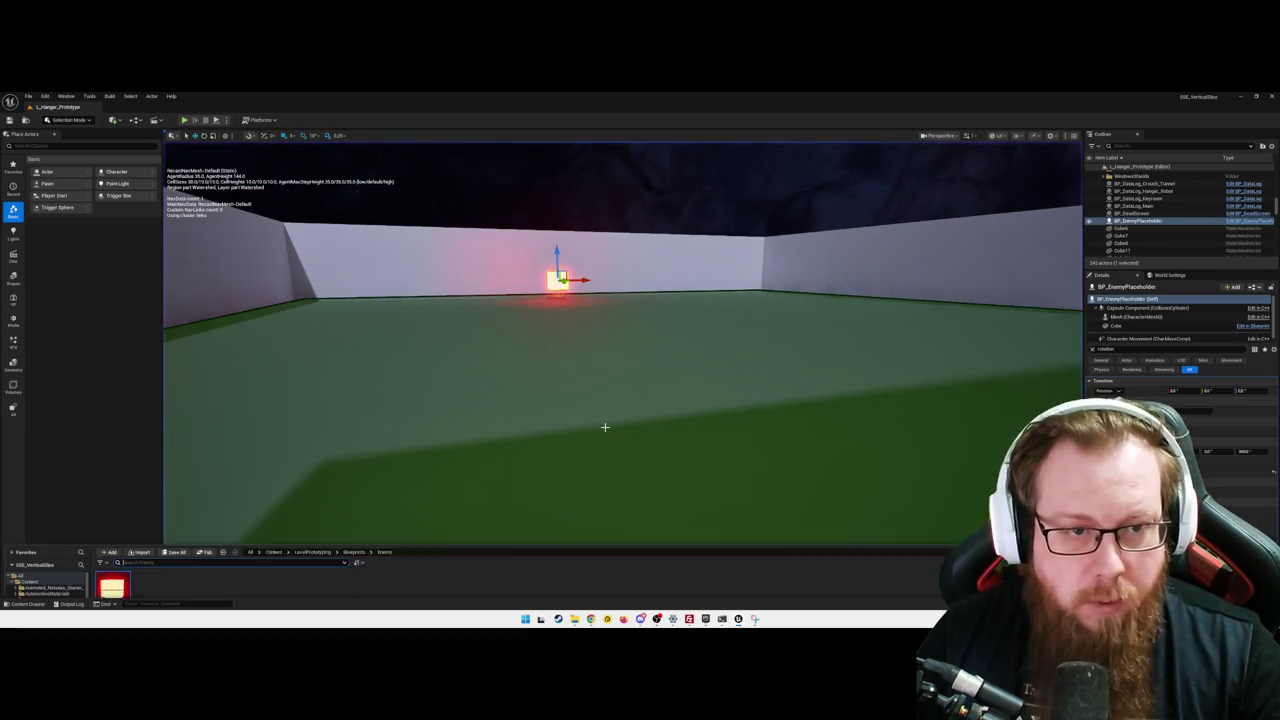
- Review the BTService_ChasePlayer graph in BP_EnemyPlaceholder, recompile it, and hide the editor
double_click(122, 500)
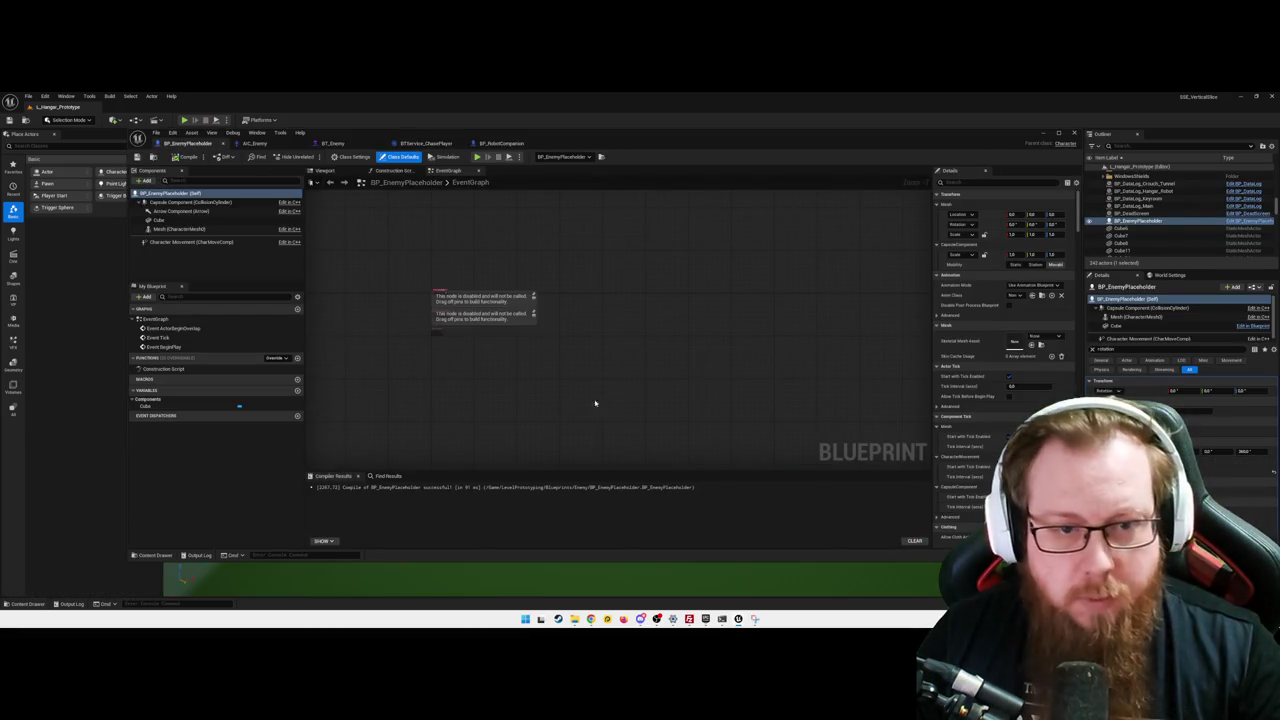
left_click(426, 143)
scroll(531, 369, "up", 2)
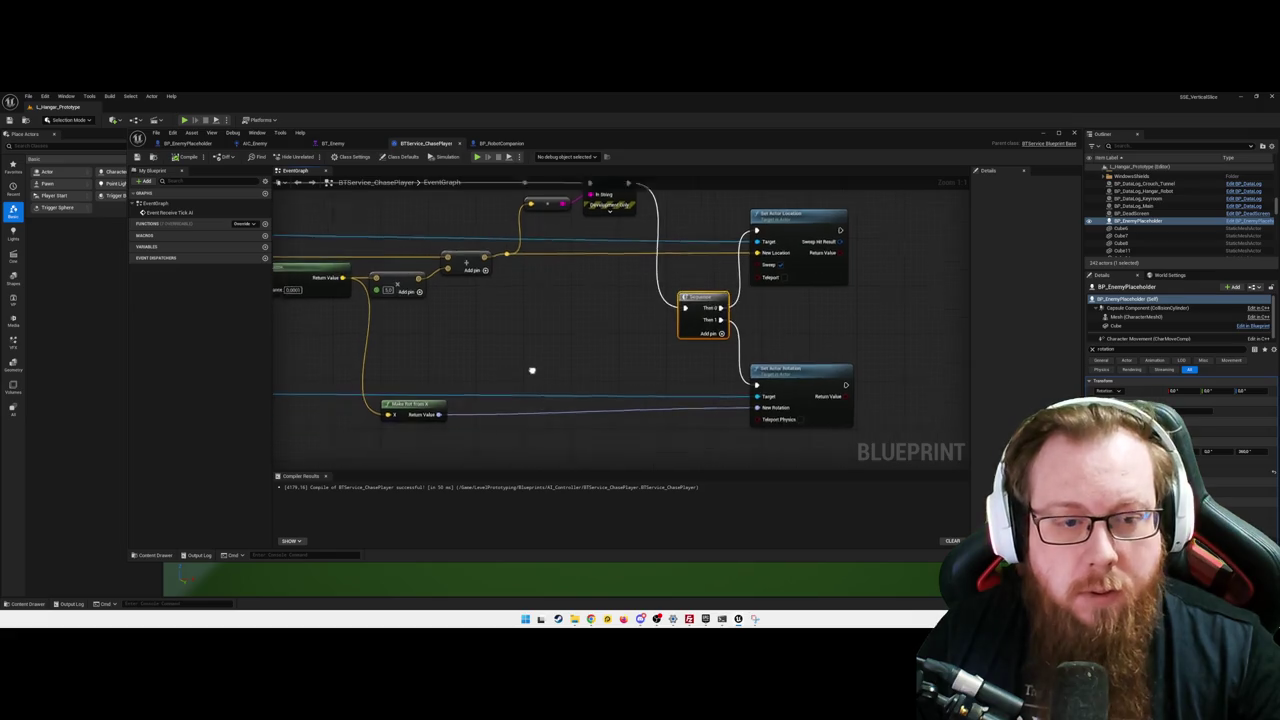
left_click_drag(480, 247, 548, 265)
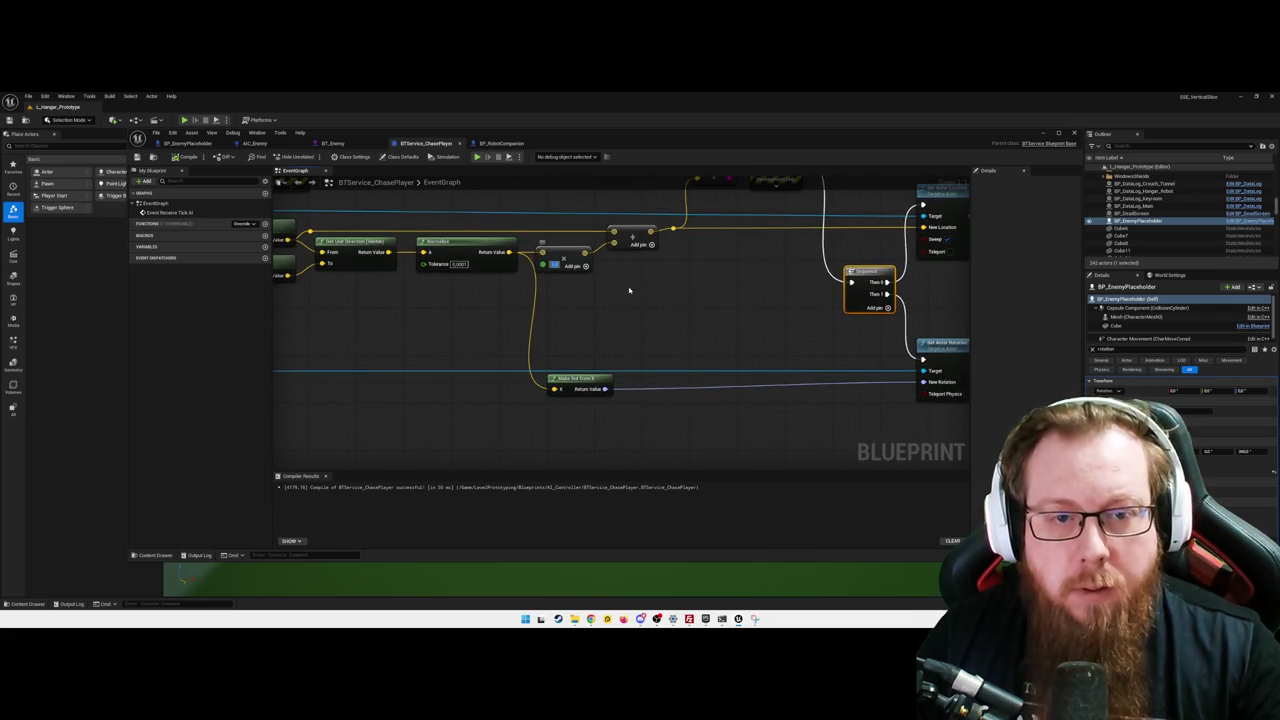
left_click(598, 318)
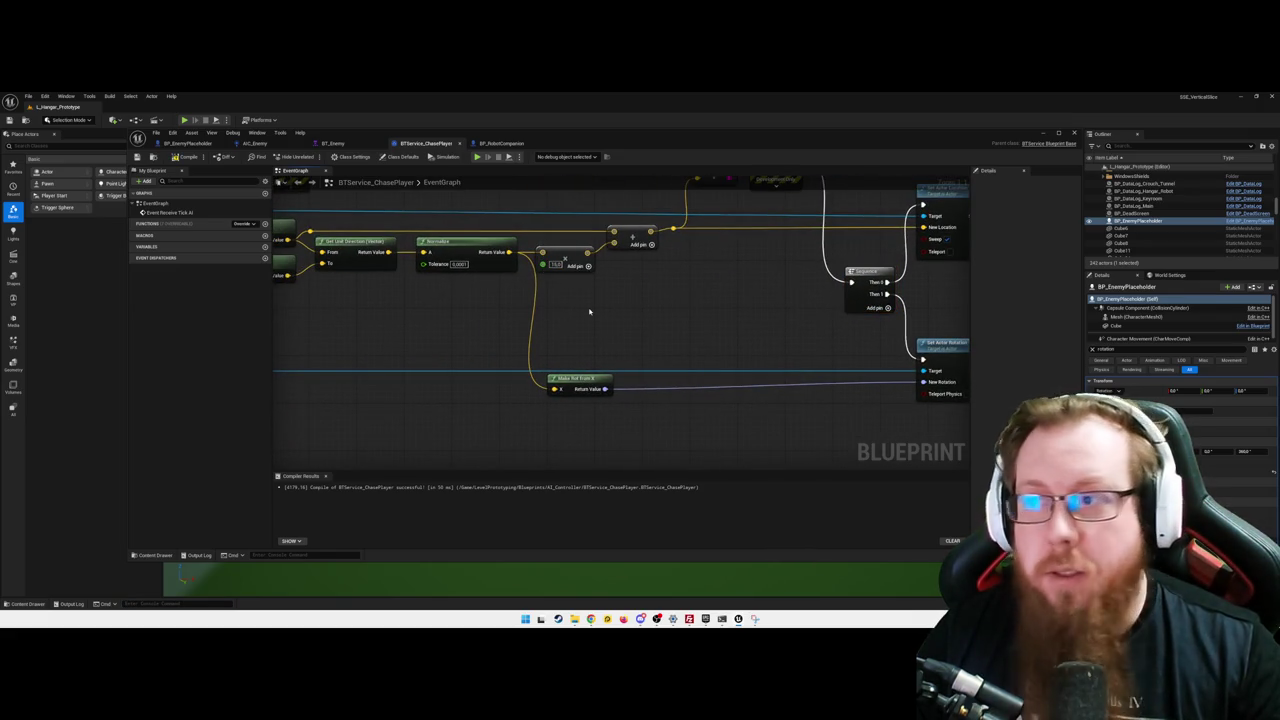
left_click(187, 157)
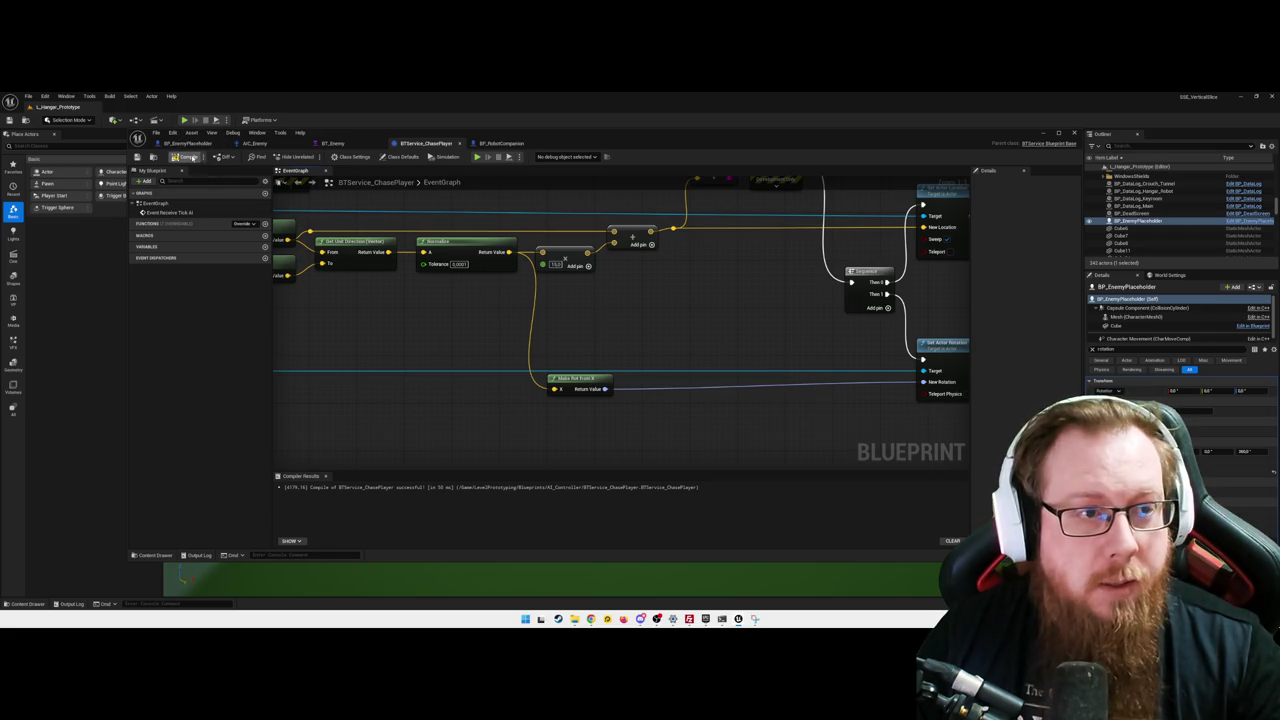
left_click(1042, 134)
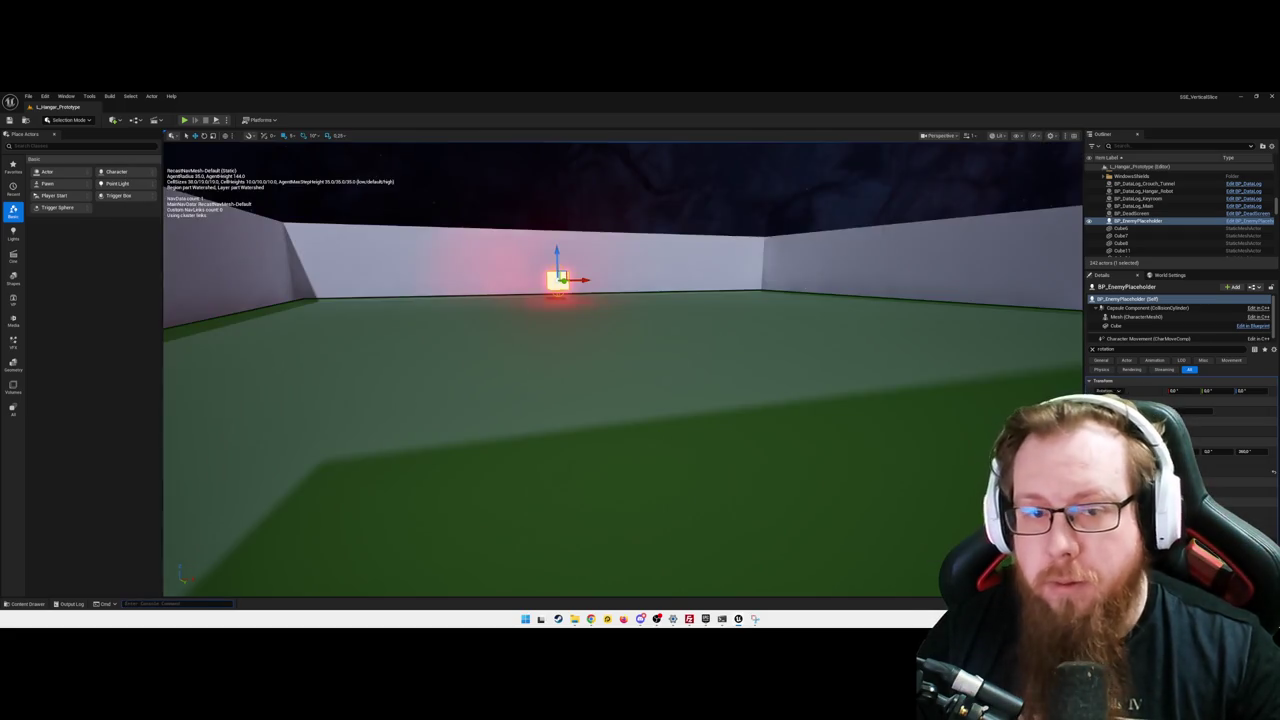
- Play-test the cube approaching the player, quit play, and show the Enemy folder in the Content Drawer
left_click(184, 120)
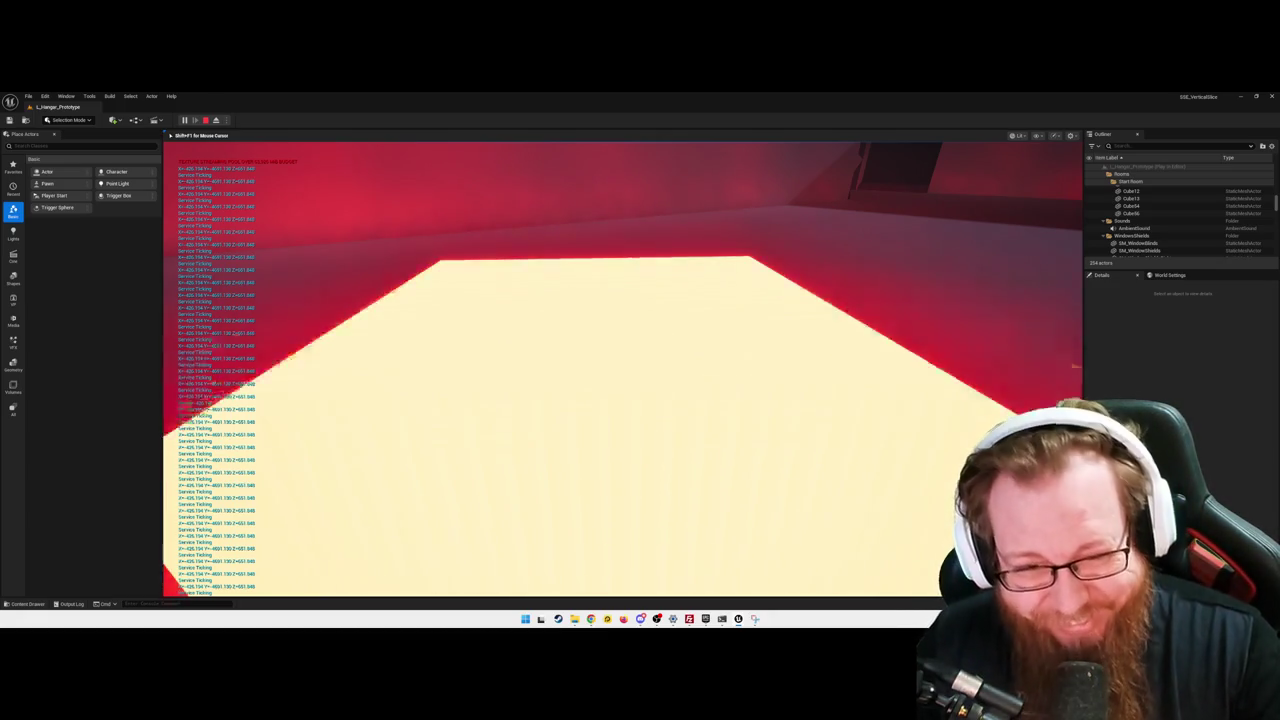
key("Escape")
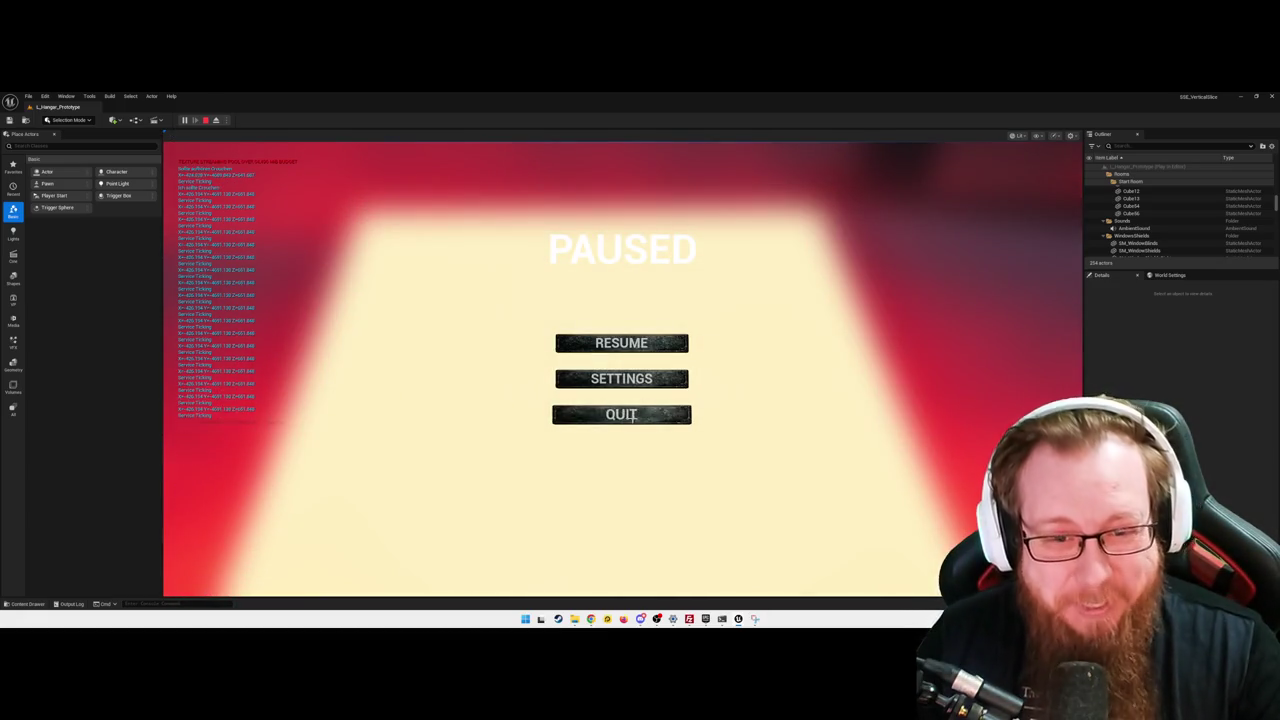
left_click(628, 413)
key("ctrl+space")
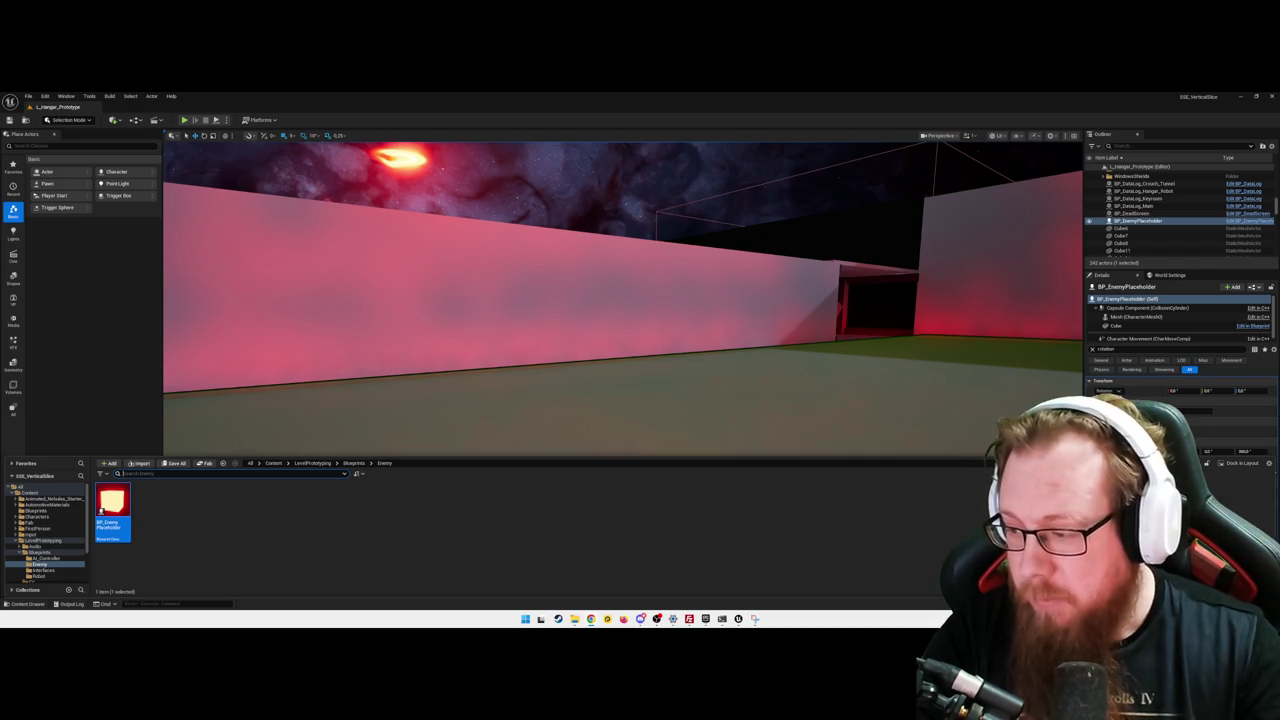
- Reopen BP_EnemyPlaceholder and review its blueprint, the ChasePlayer service and the AIC_Enemy controller
left_click_drag(663, 366, 655, 331)
key("ctrl+space")
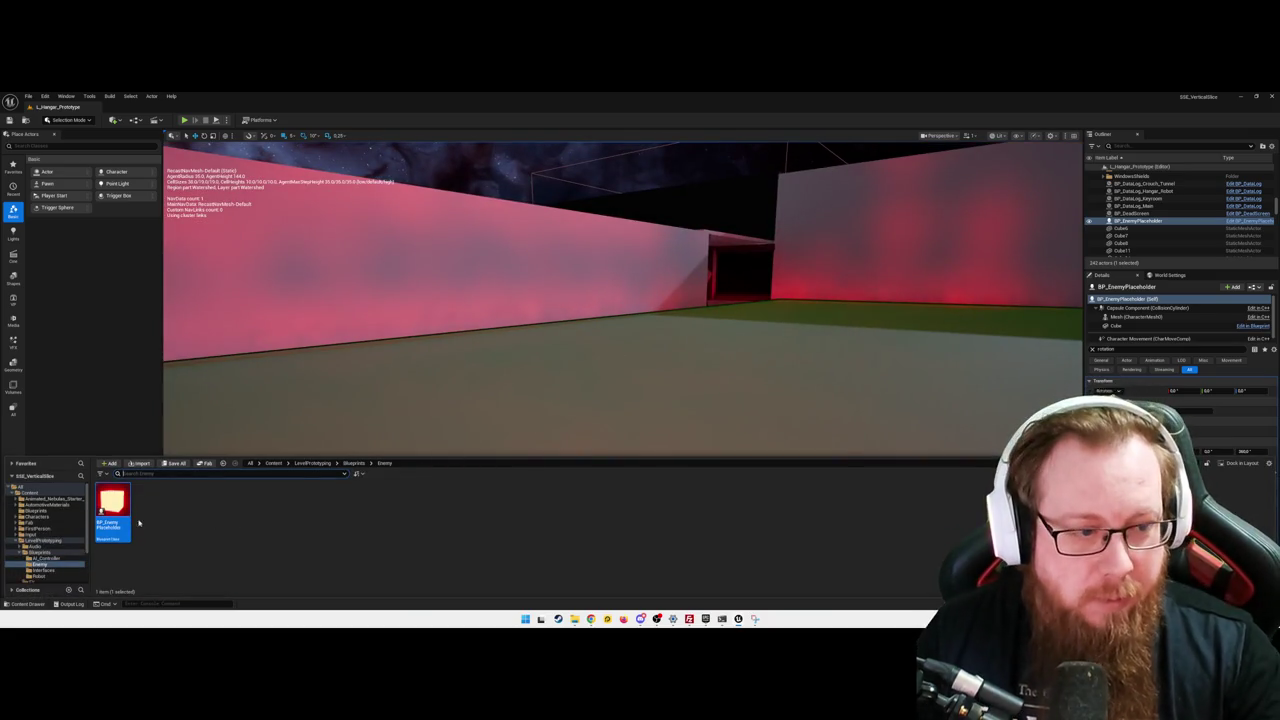
double_click(113, 510)
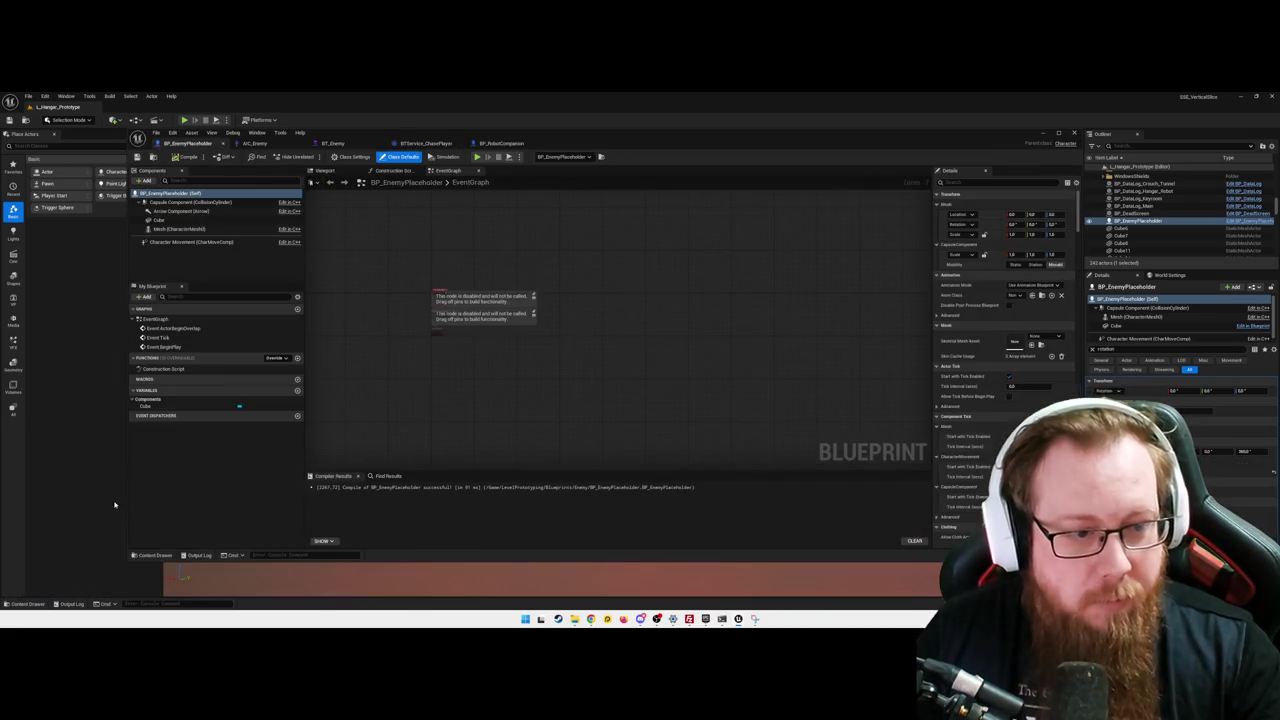
left_click(425, 143)
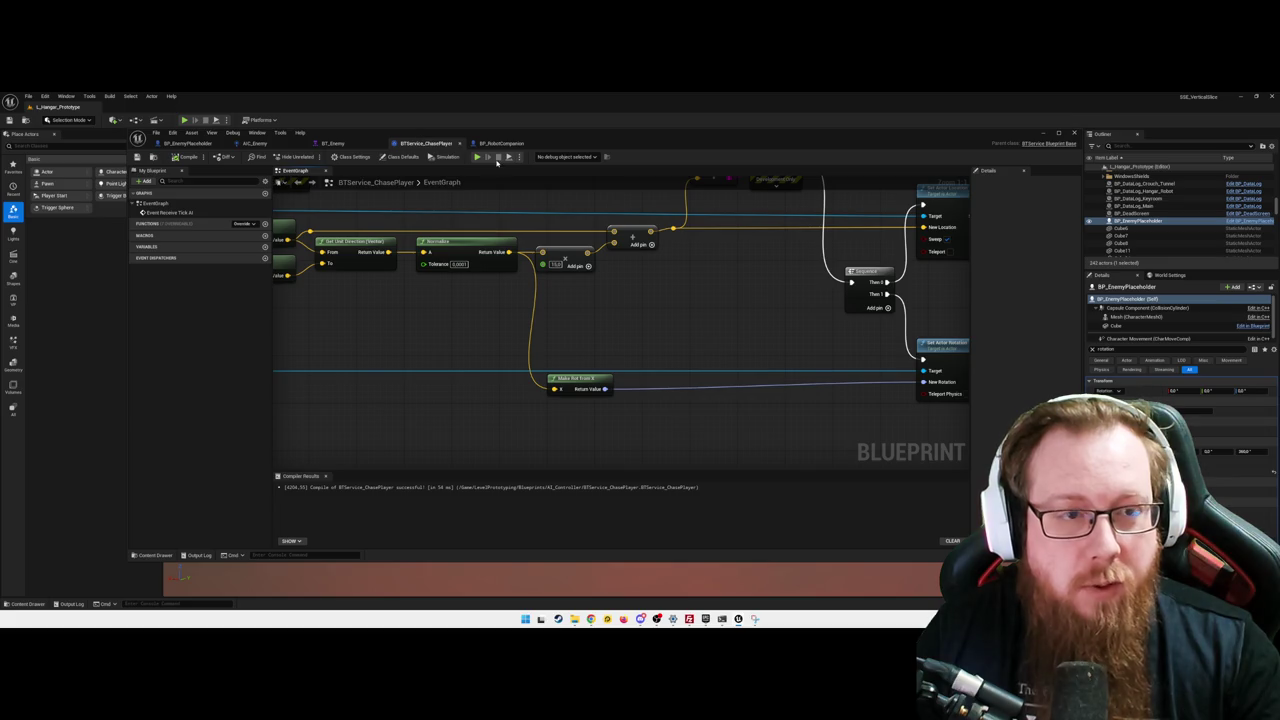
left_click(188, 143)
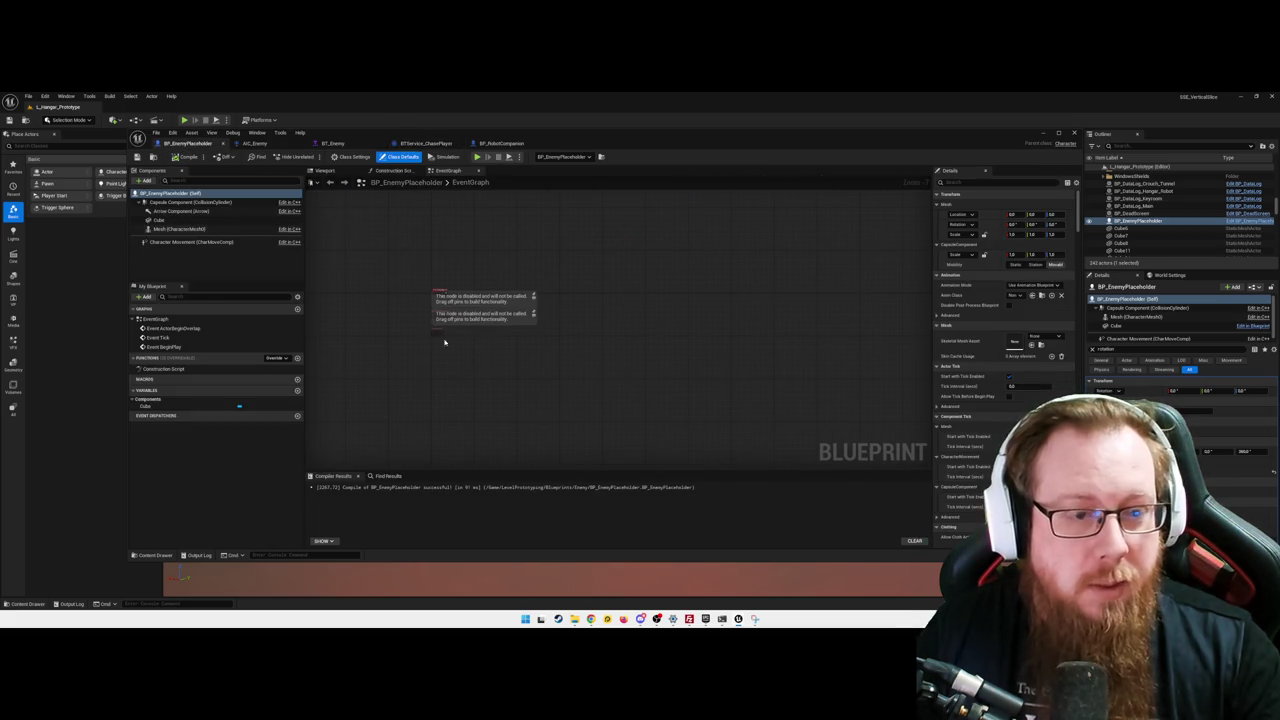
left_click(254, 143)
scroll(540, 276, "up", 4)
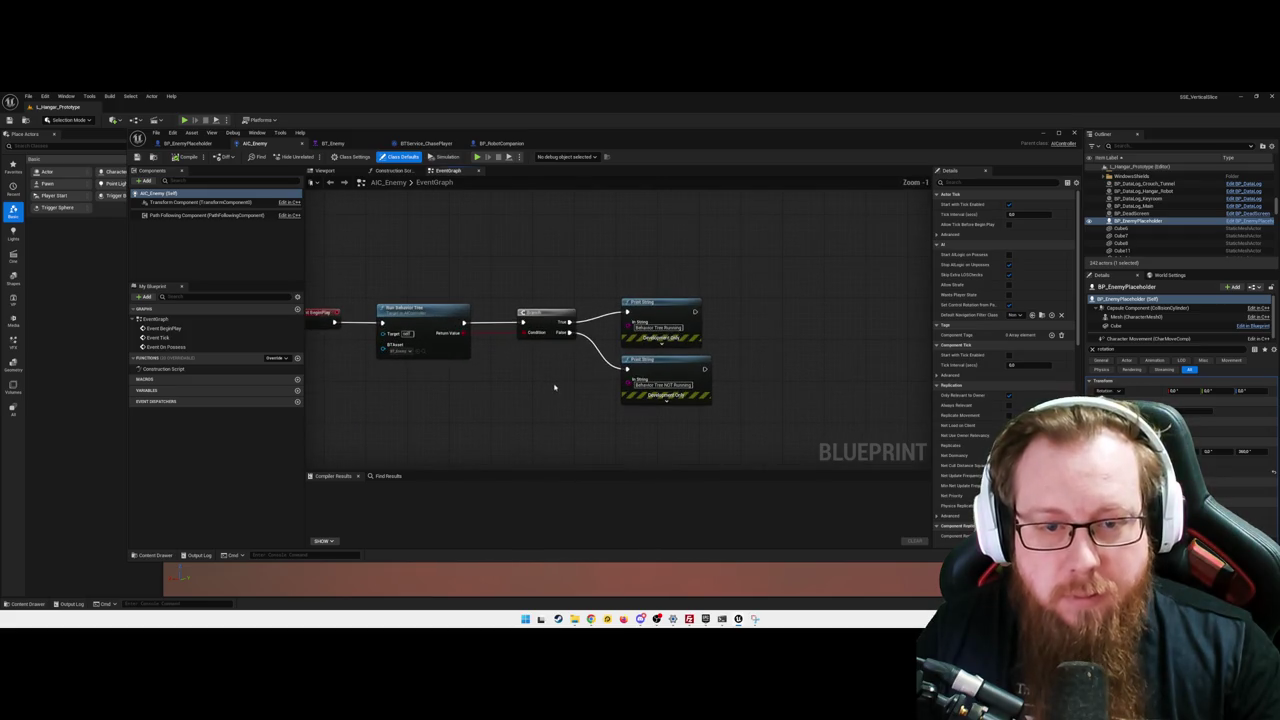
- Compare BT_Enemy with the service graph and show the ChasePlayer service node's interval settings
left_click(334, 143)
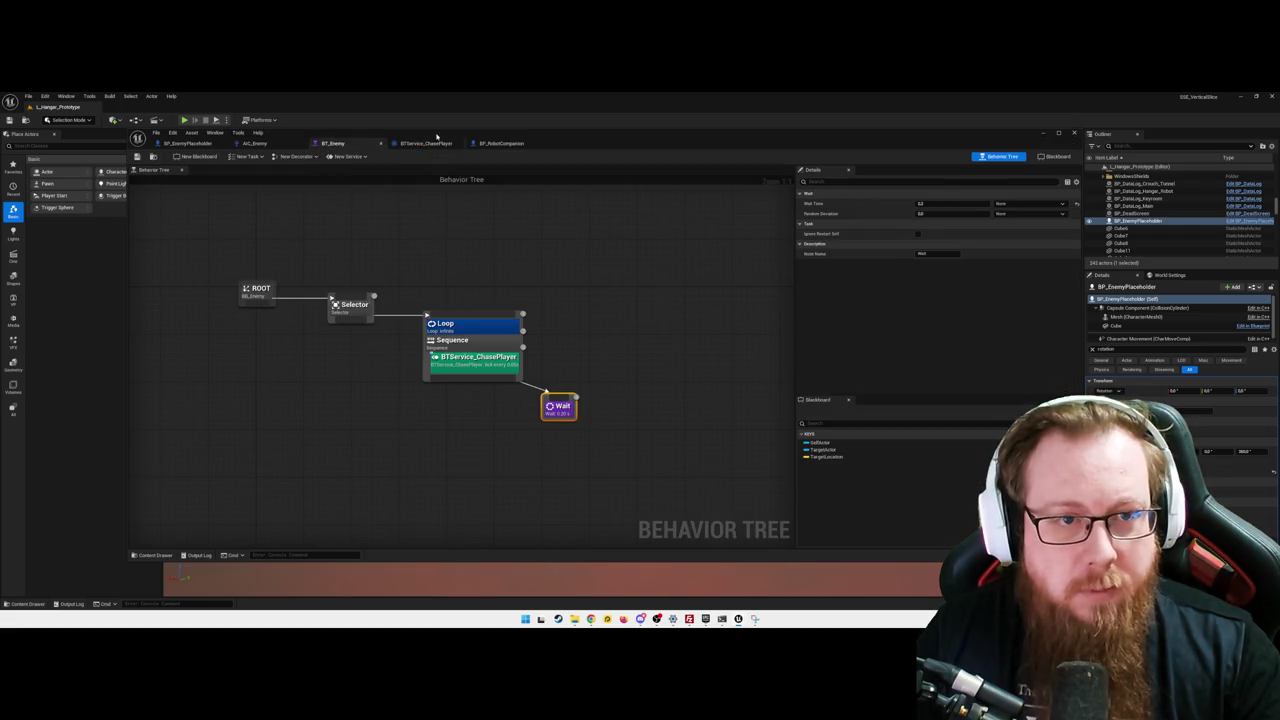
left_click(420, 144)
scroll(591, 337, "down", 3)
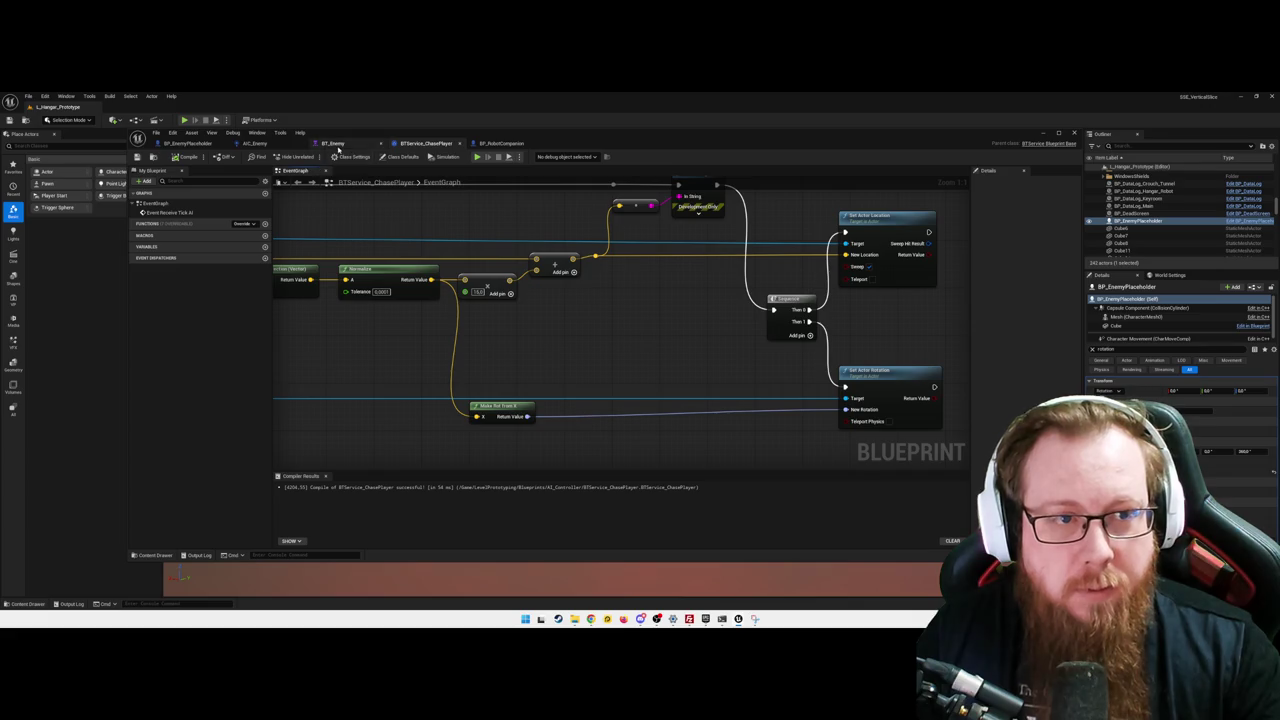
left_click(334, 143)
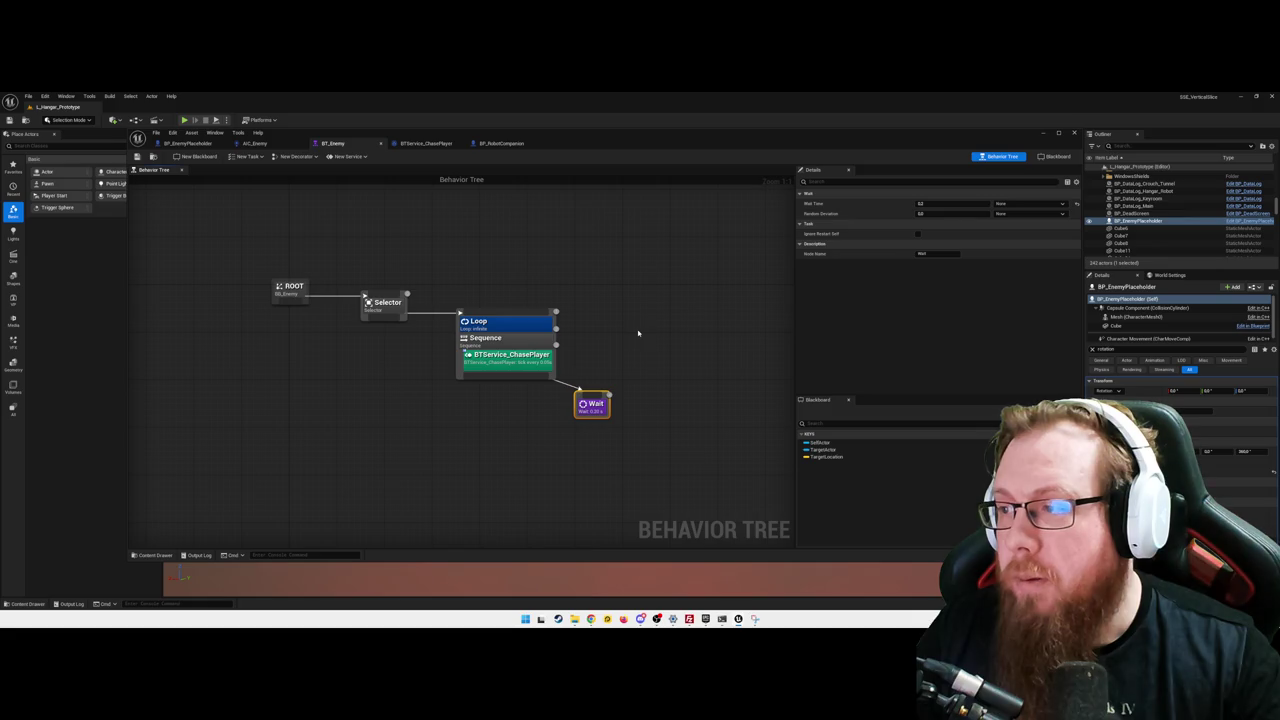
left_click(425, 143)
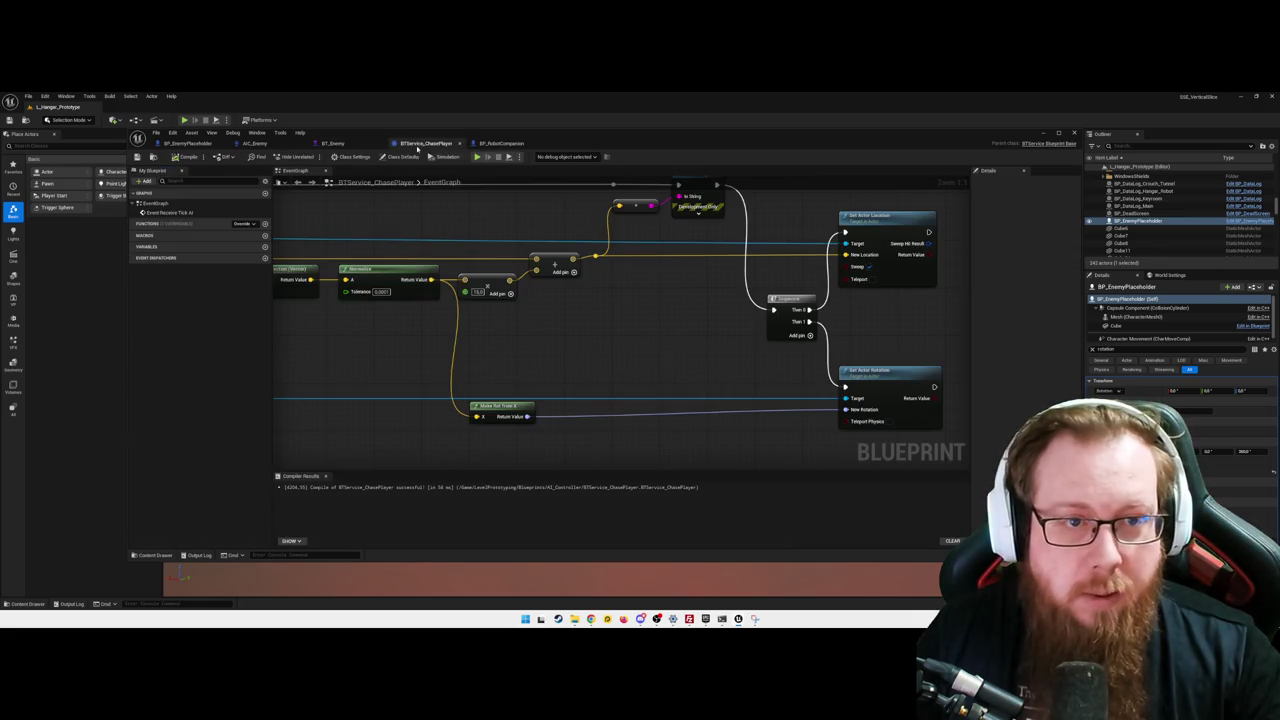
scroll(591, 349, "up", 3)
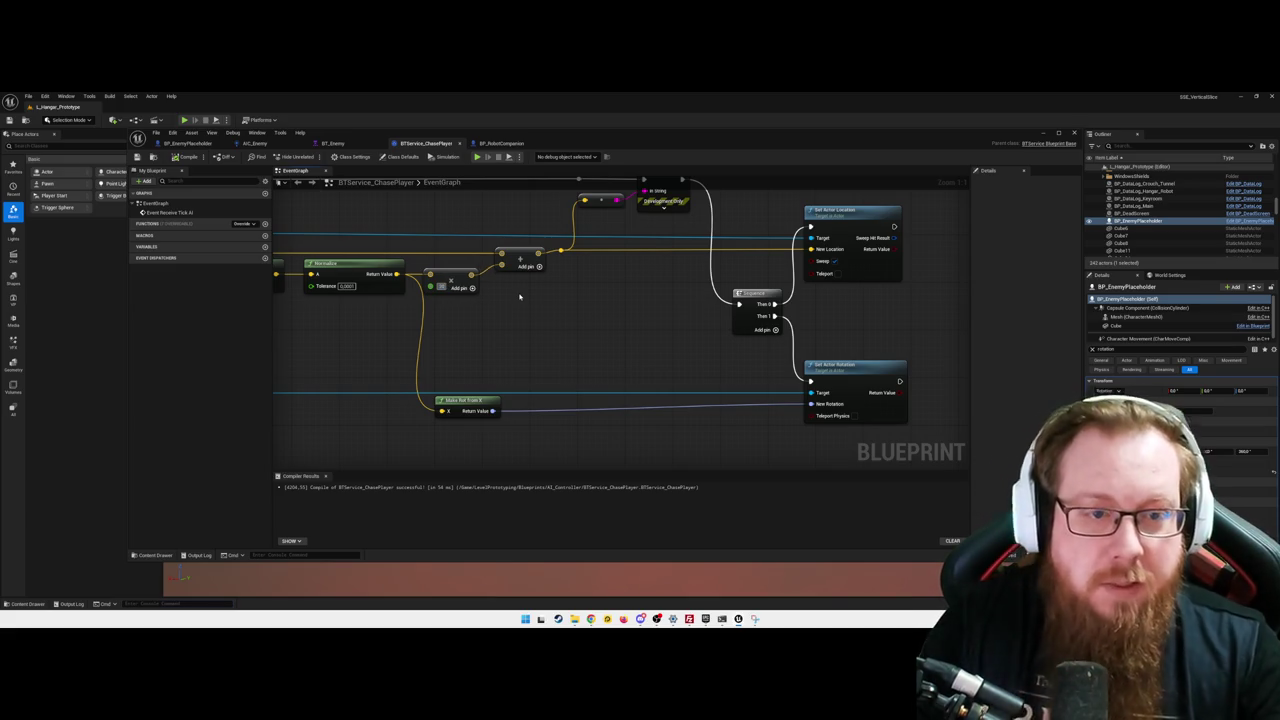
left_click(340, 144)
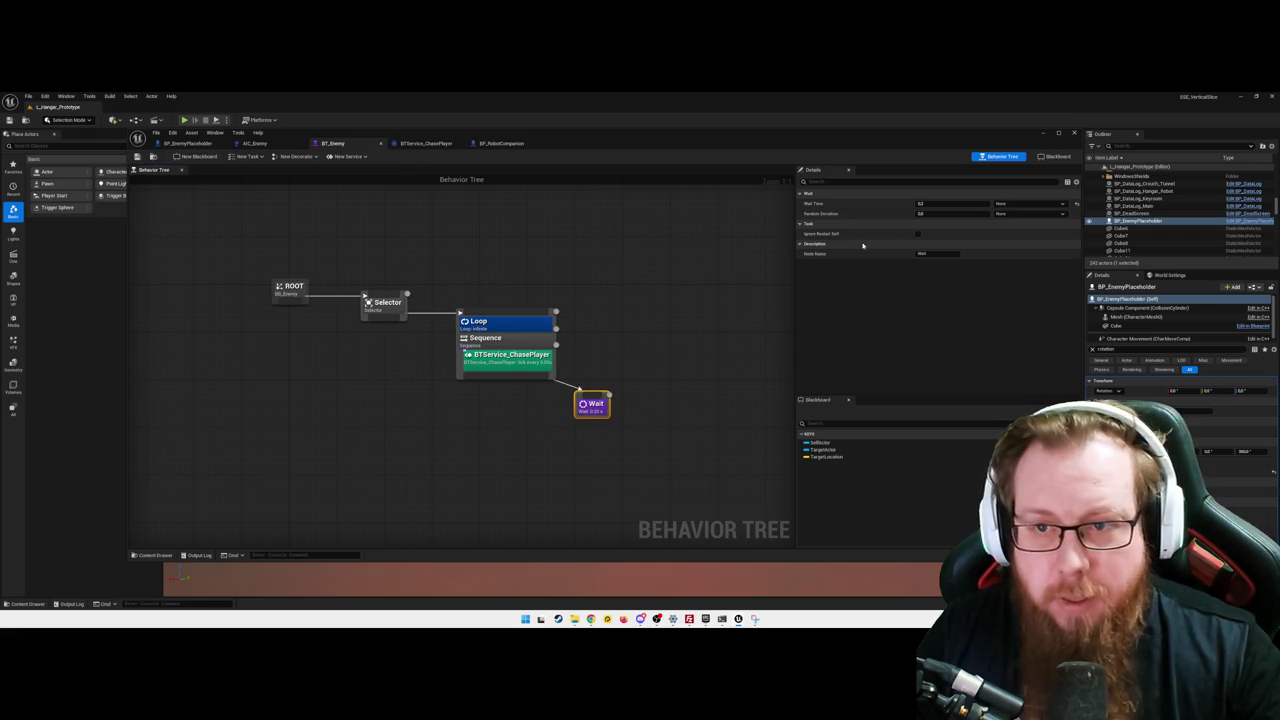
left_click(532, 355)
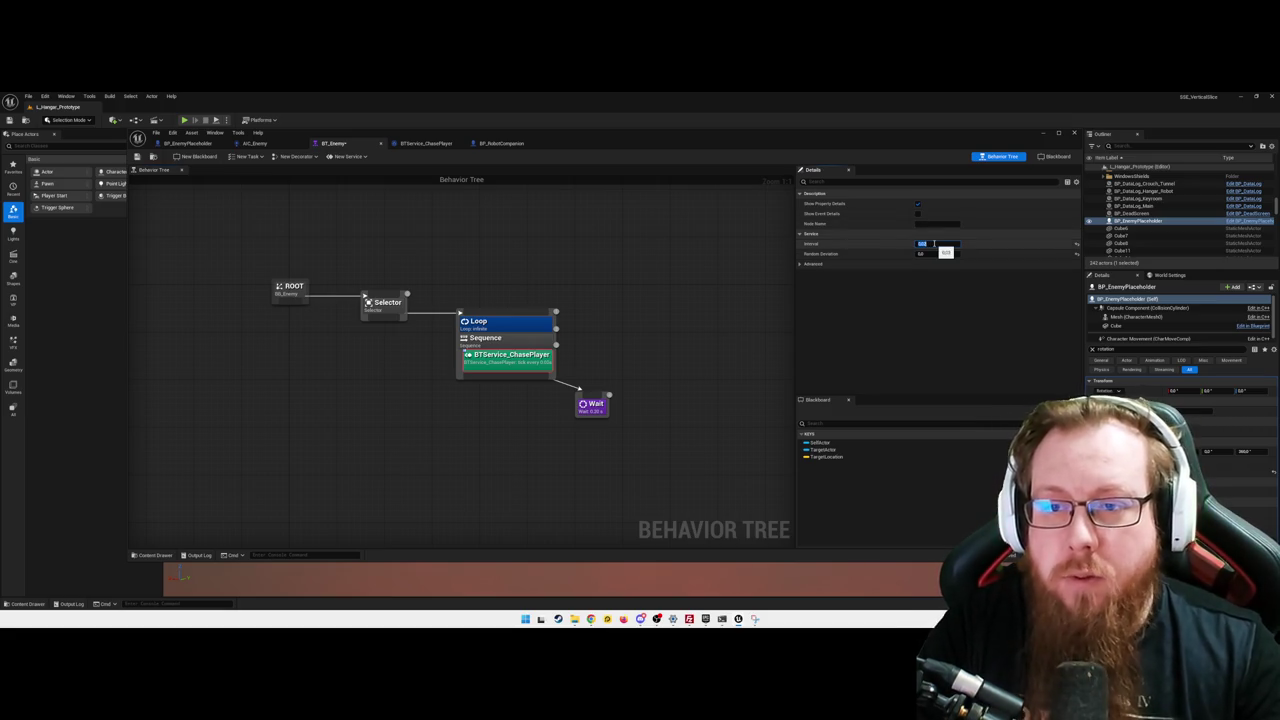
left_click(1042, 134)
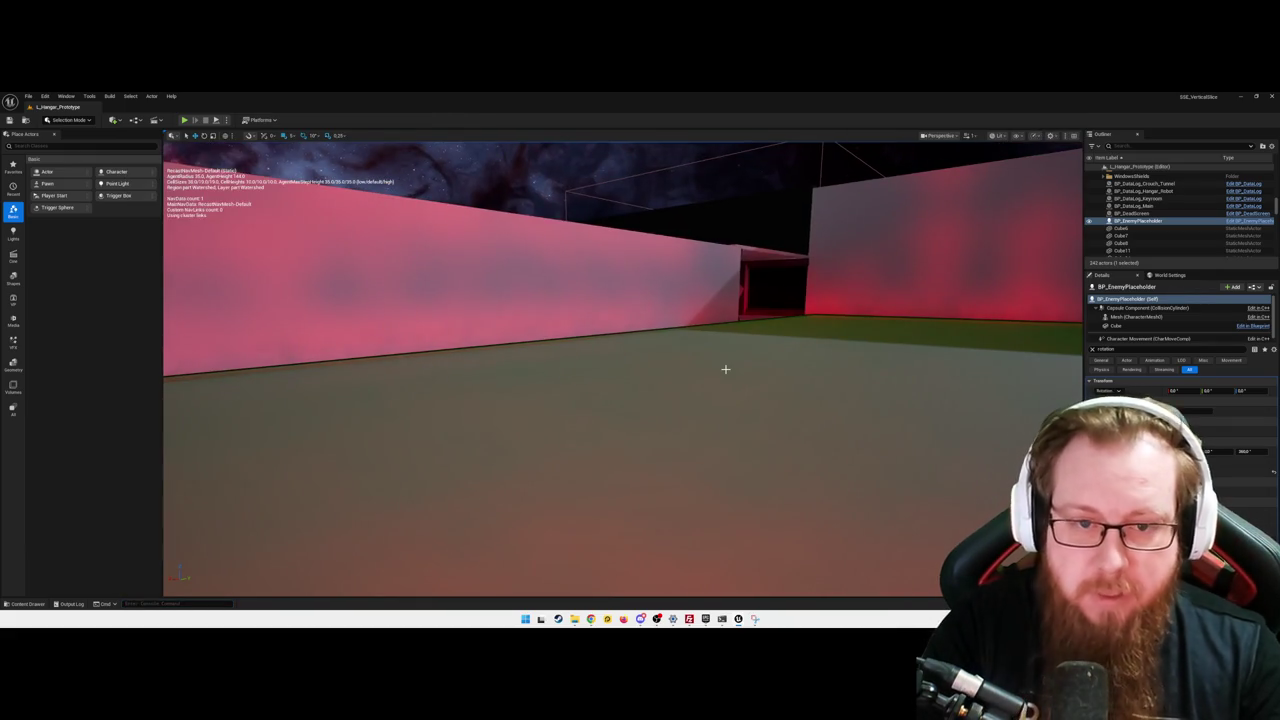
- Run a quick play-test walking toward the glowing cube, then quit
key("alt+p")
key("w")
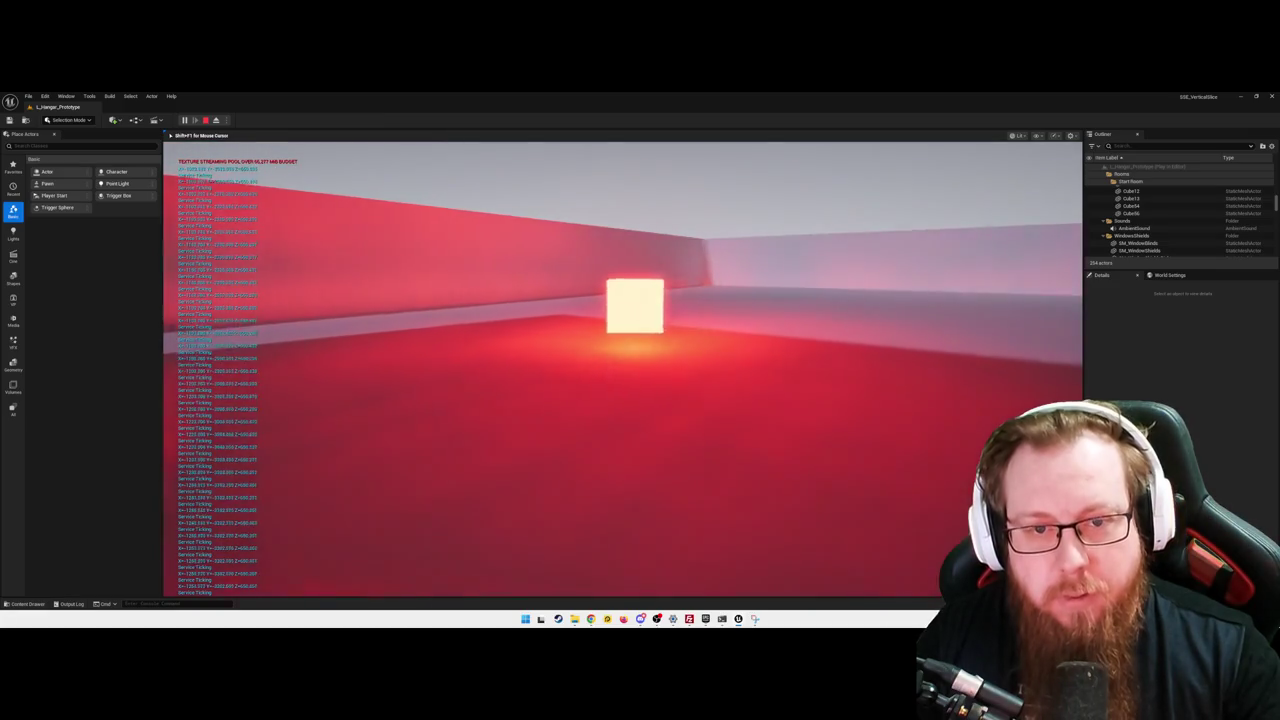
key("w")
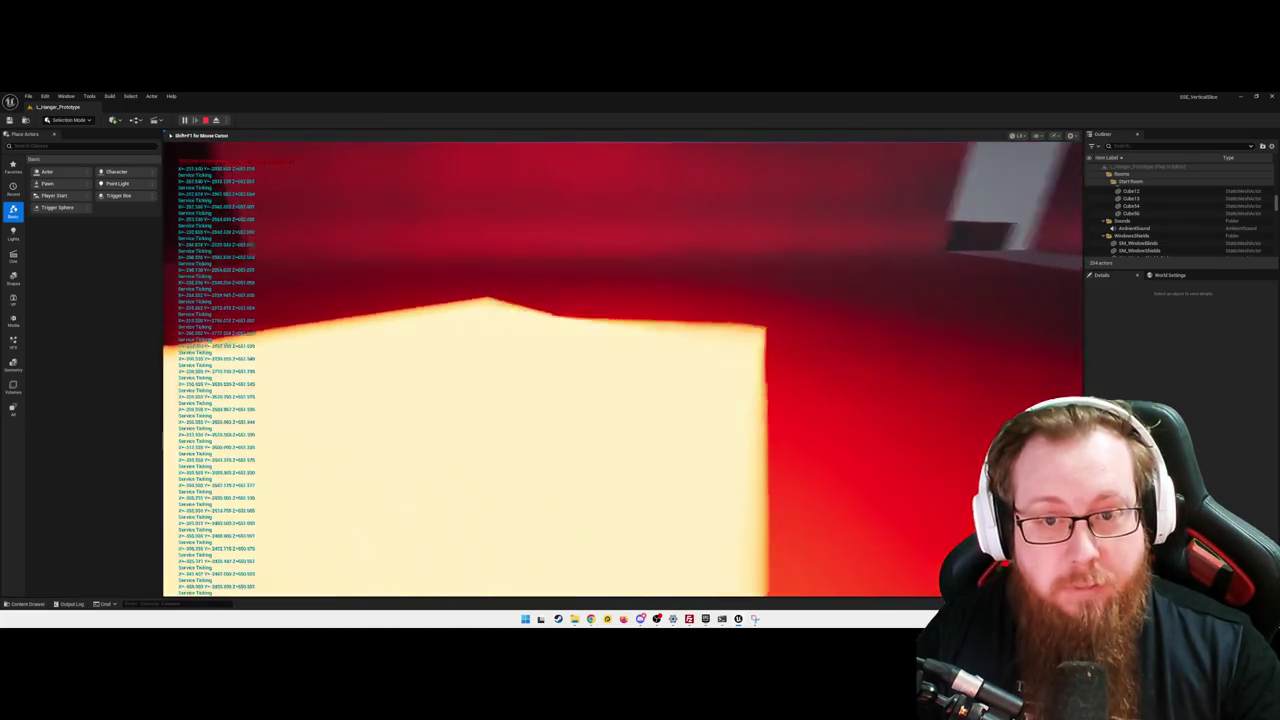
key("w")
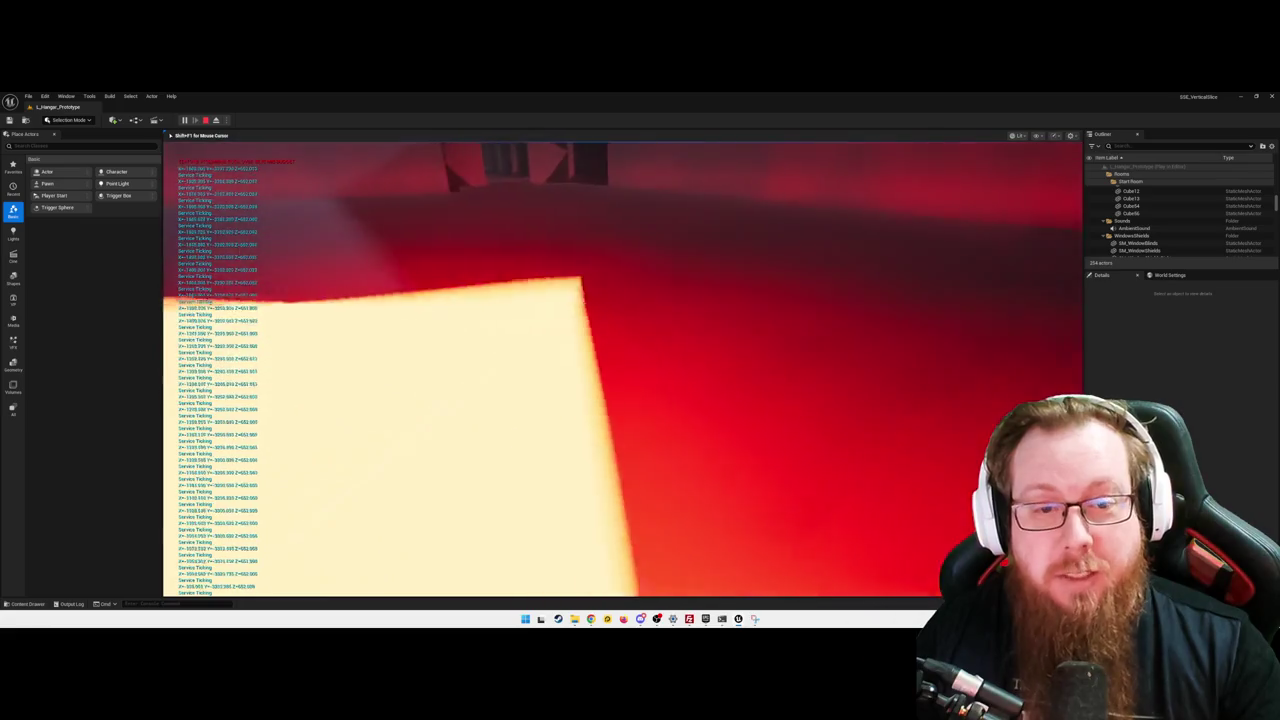
key("Escape")
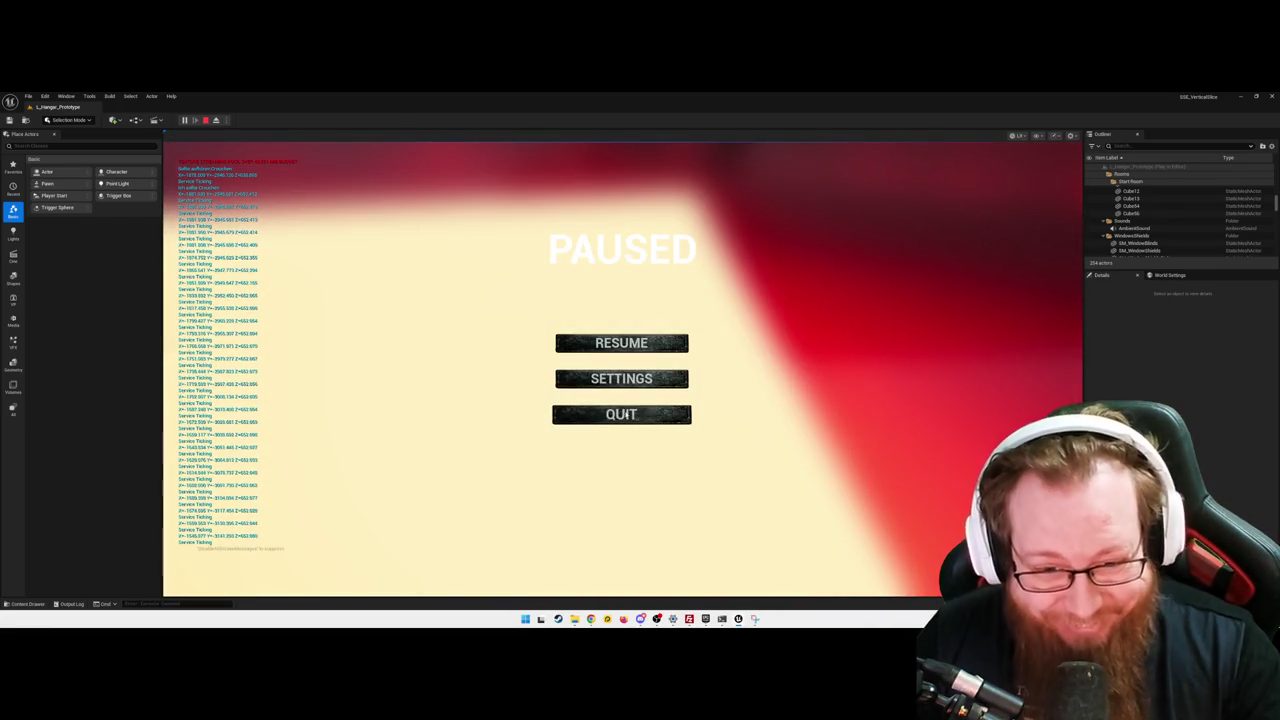
left_click(621, 414)
- Open BP_EnemyPlaceholder's BTService_ChasePlayer graph from the Content Drawer, then minimize the editor
key("ctrl+space")
double_click(112, 505)
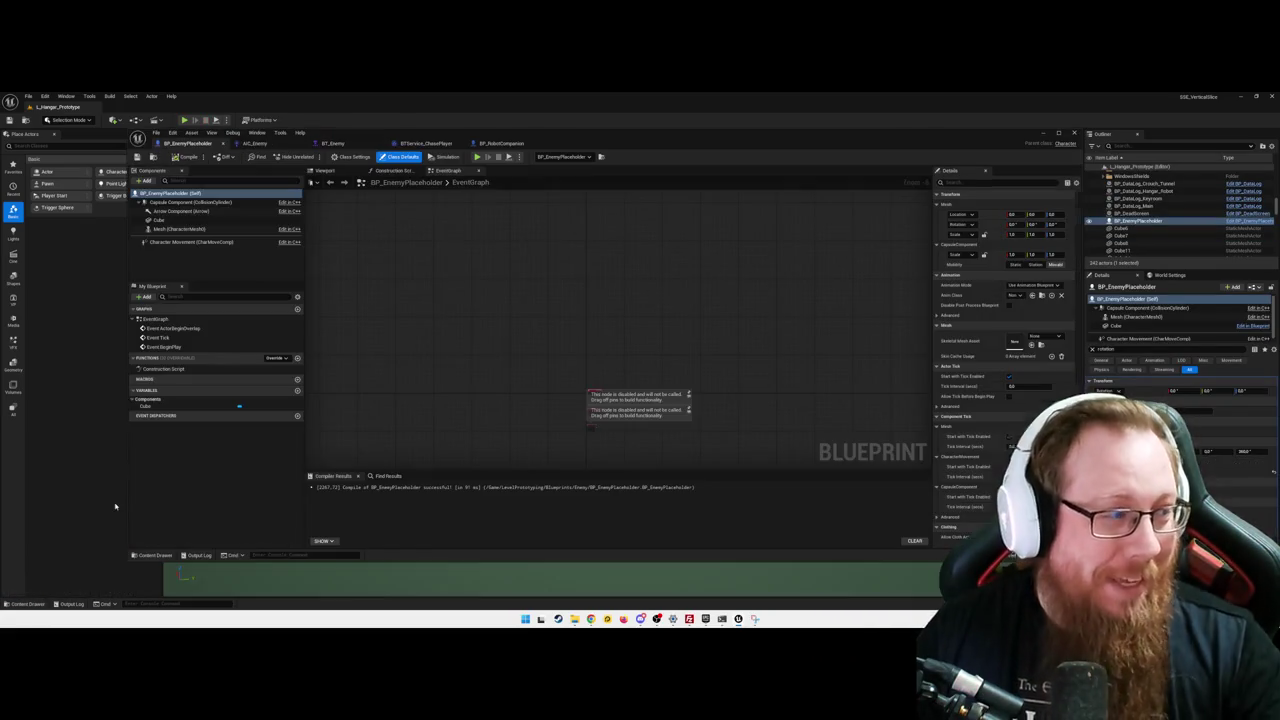
left_click(425, 143)
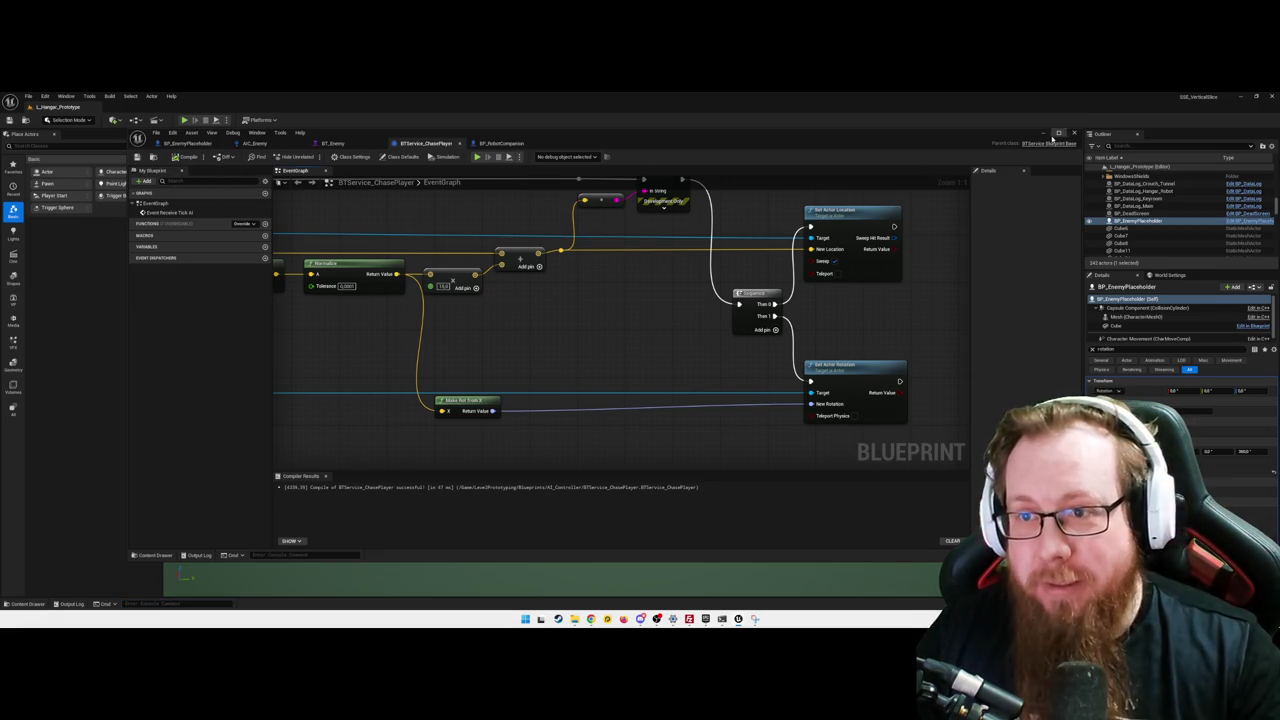
left_click(1048, 134)
- Replay the level, circling the red-lit room while the glowing cube chases, then pause
key("alt+p")
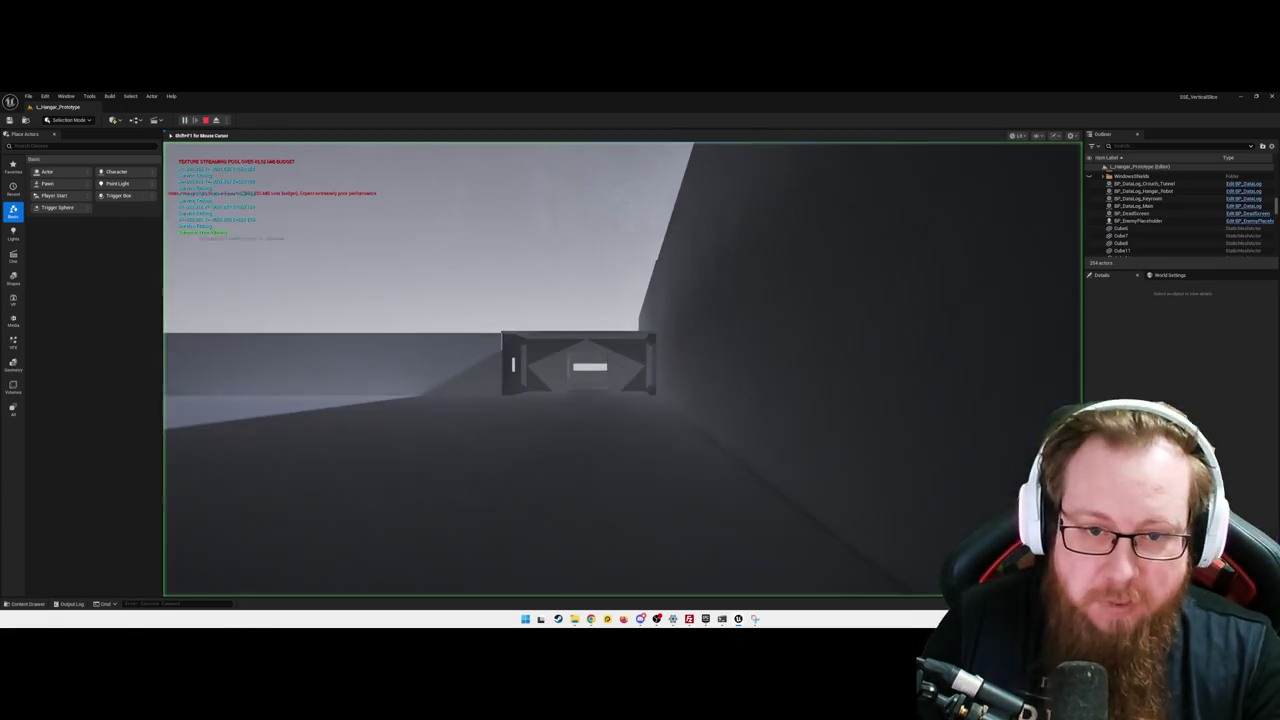
key("w")
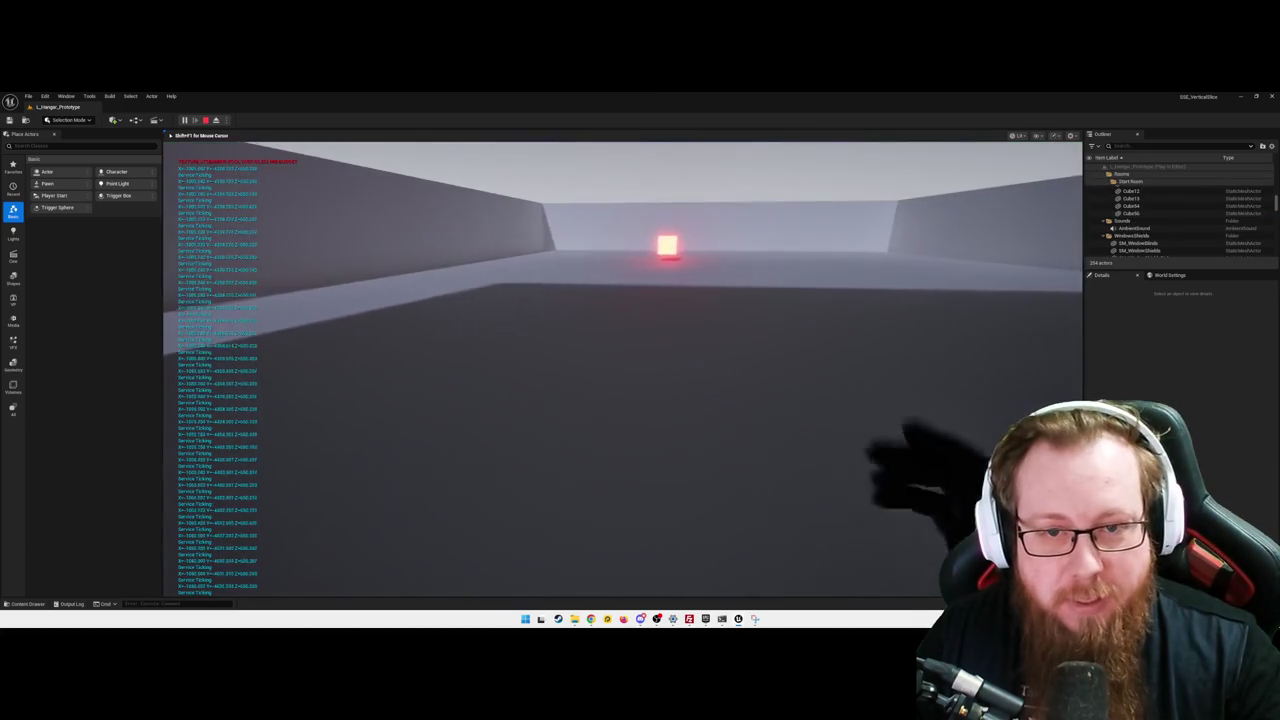
key("w")
key("w")
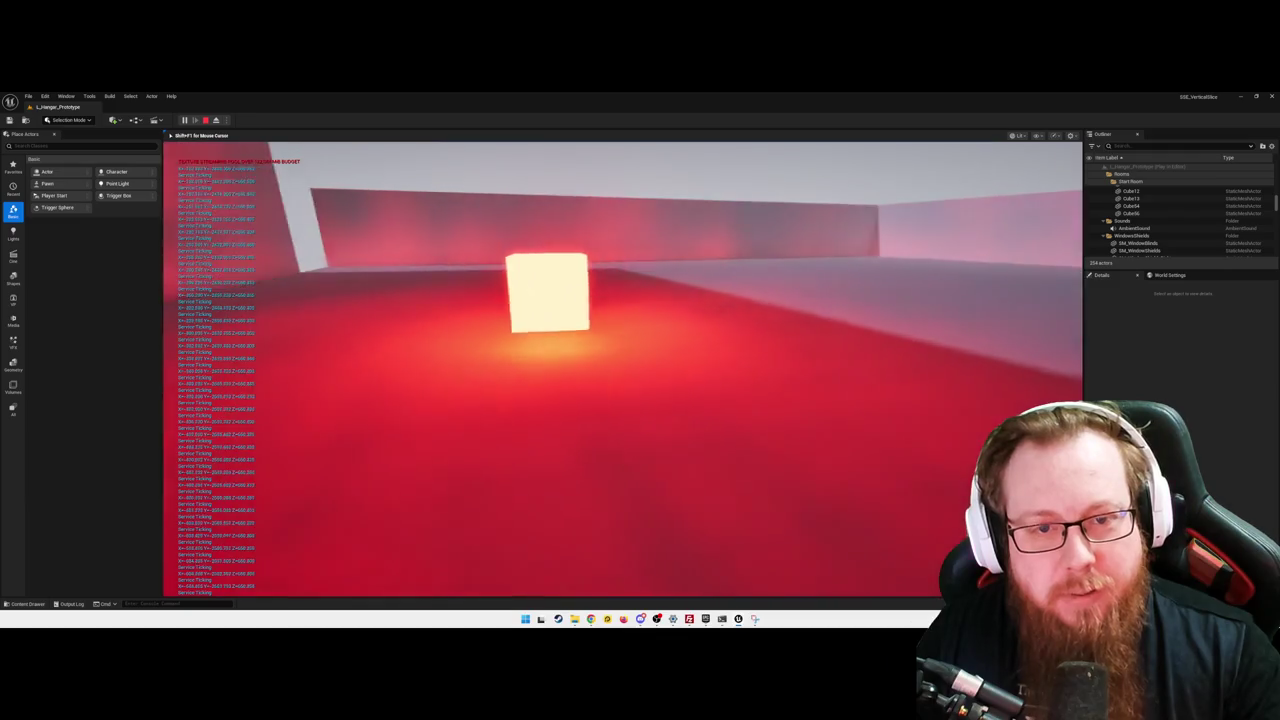
key("w")
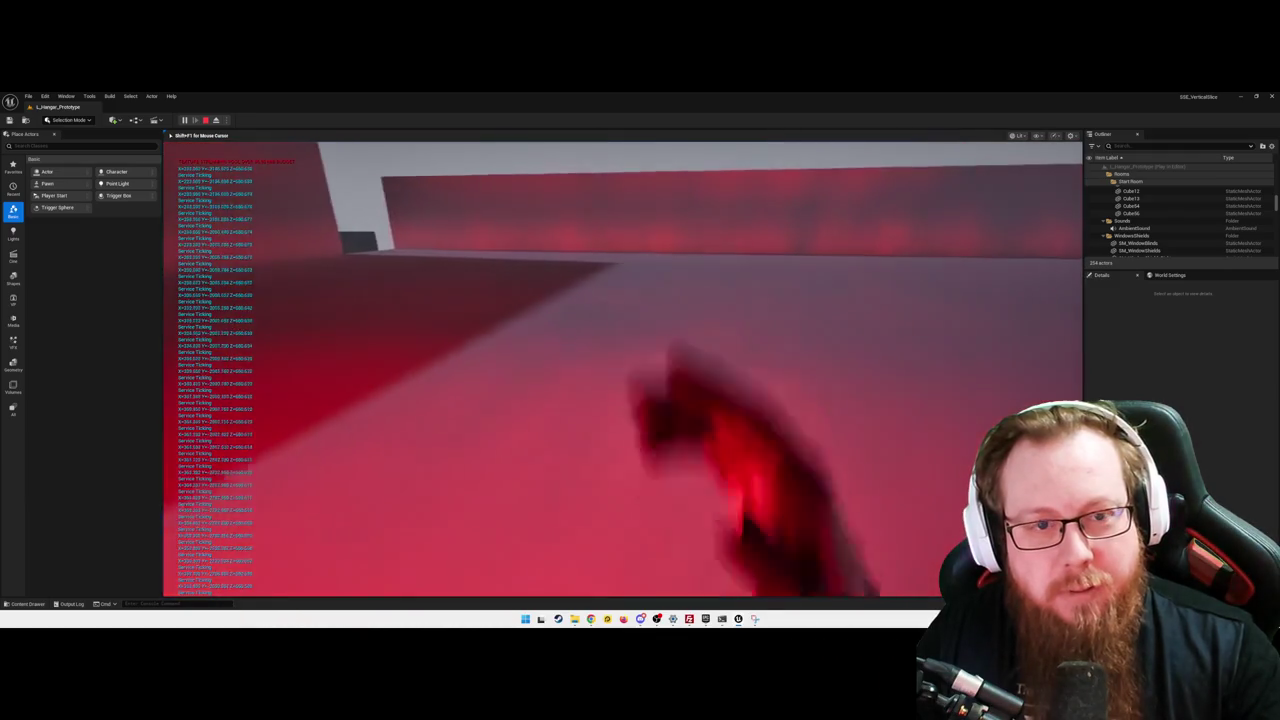
key("w")
key("w")
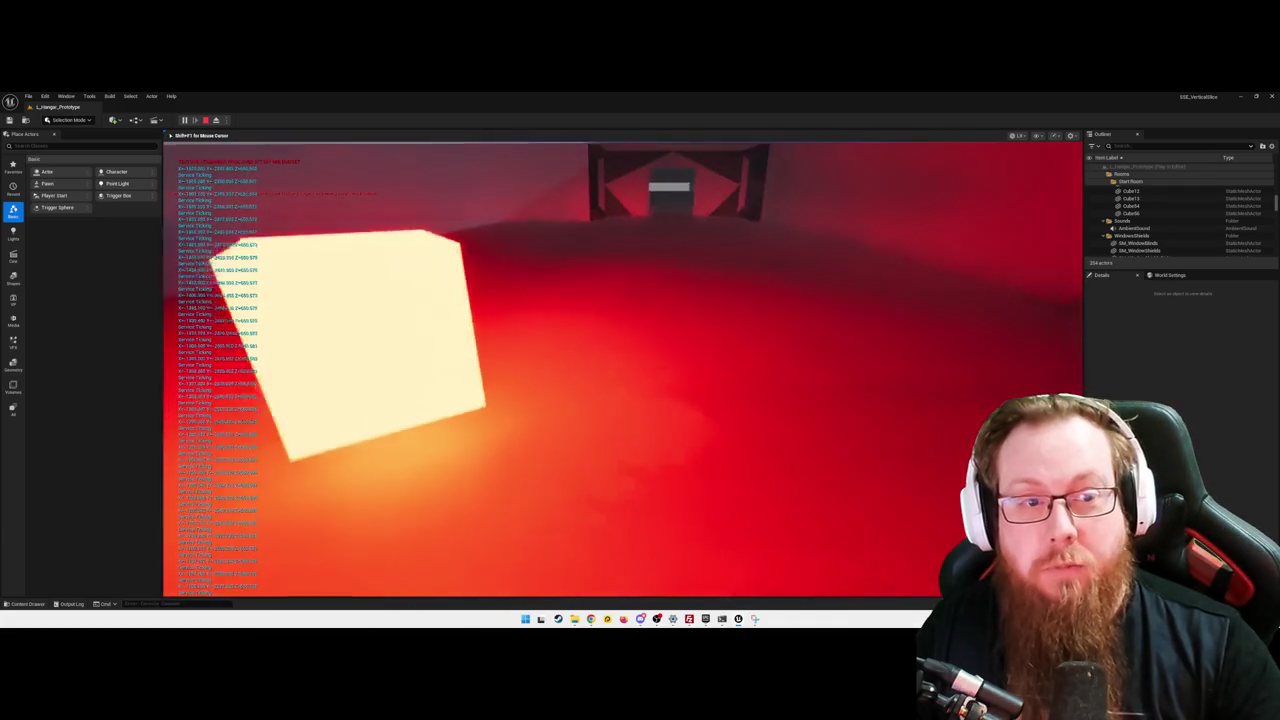
key("w")
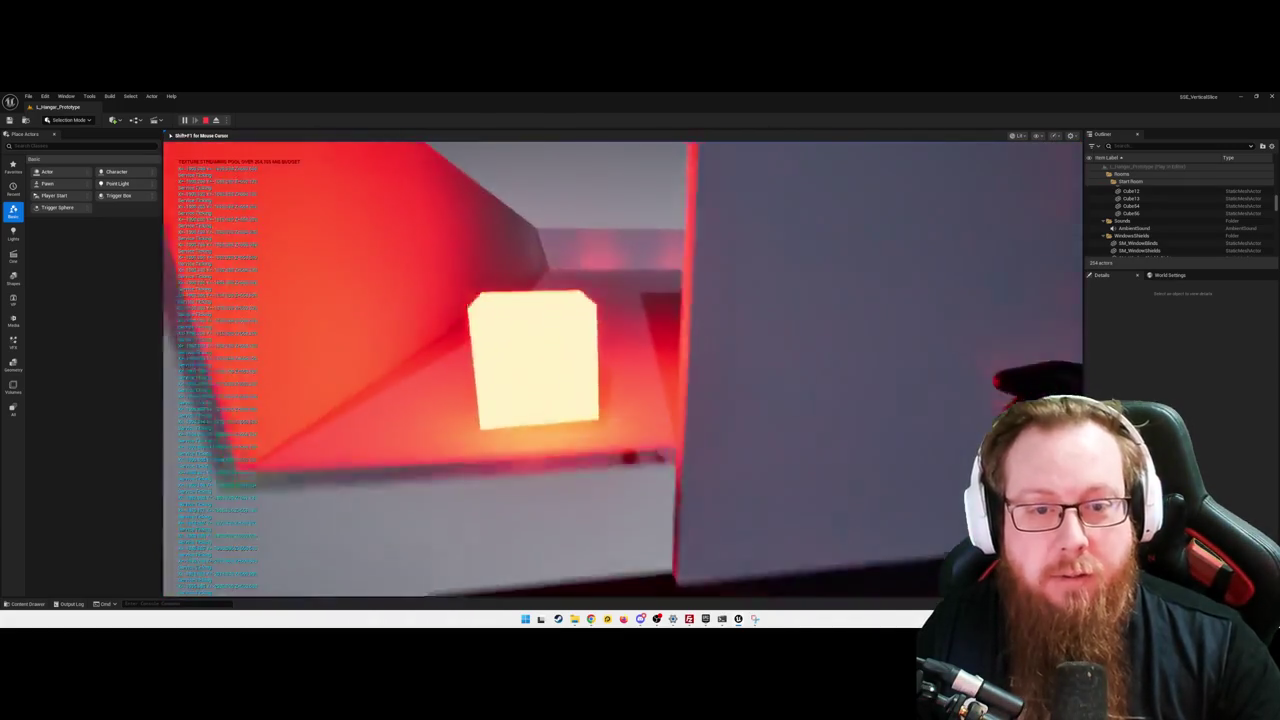
key("w")
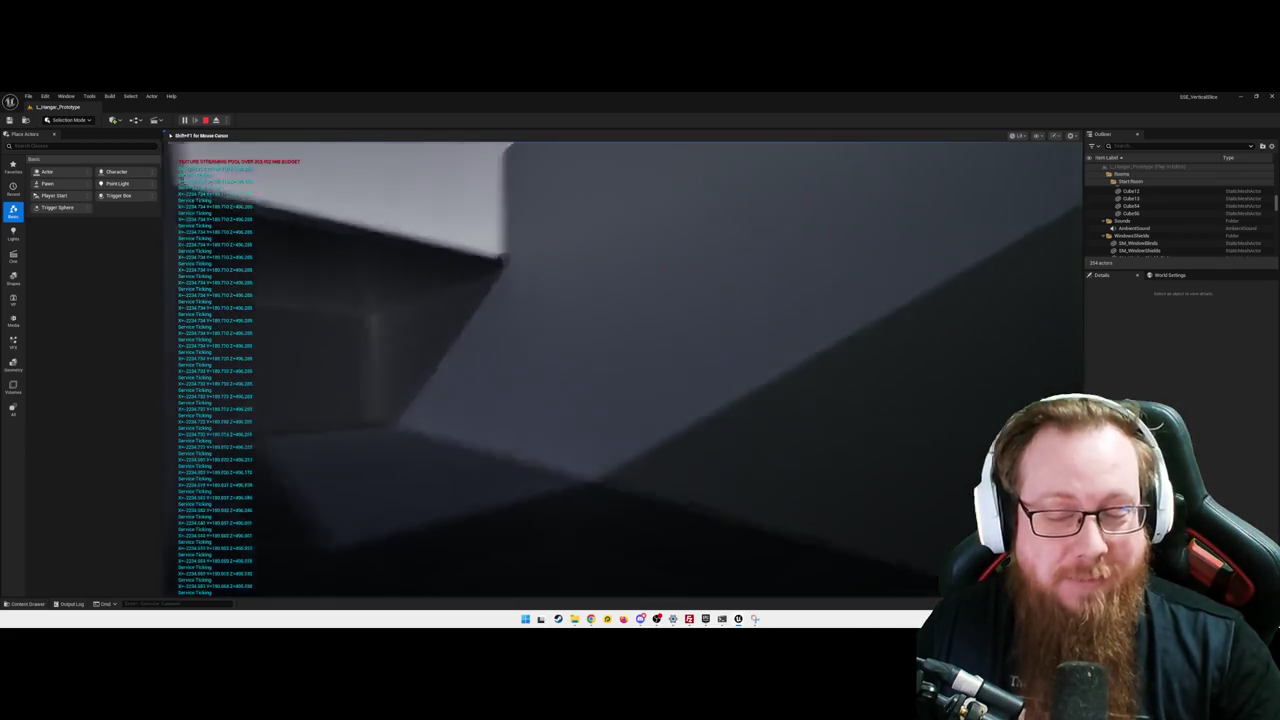
key("Escape")
- Quit the play session and select the PlayerStart near the enemy's platform
left_click(608, 413)
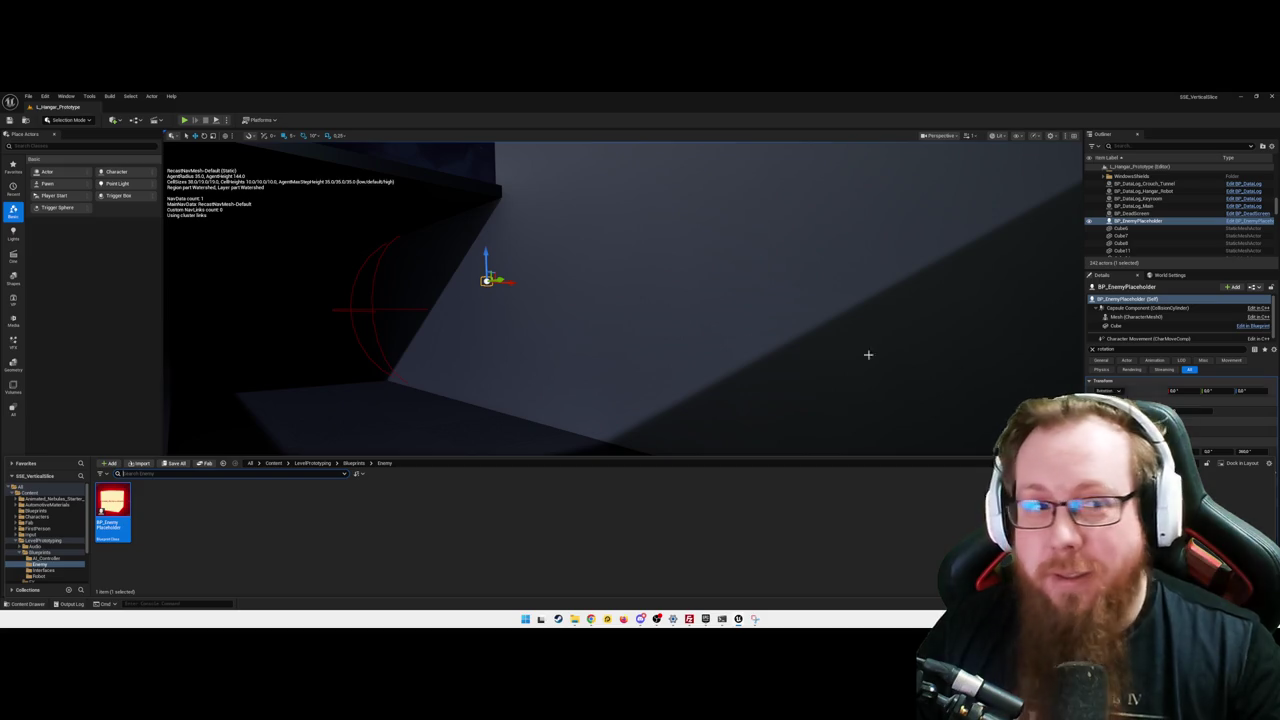
left_click_drag(535, 319, 562, 250)
key("f")
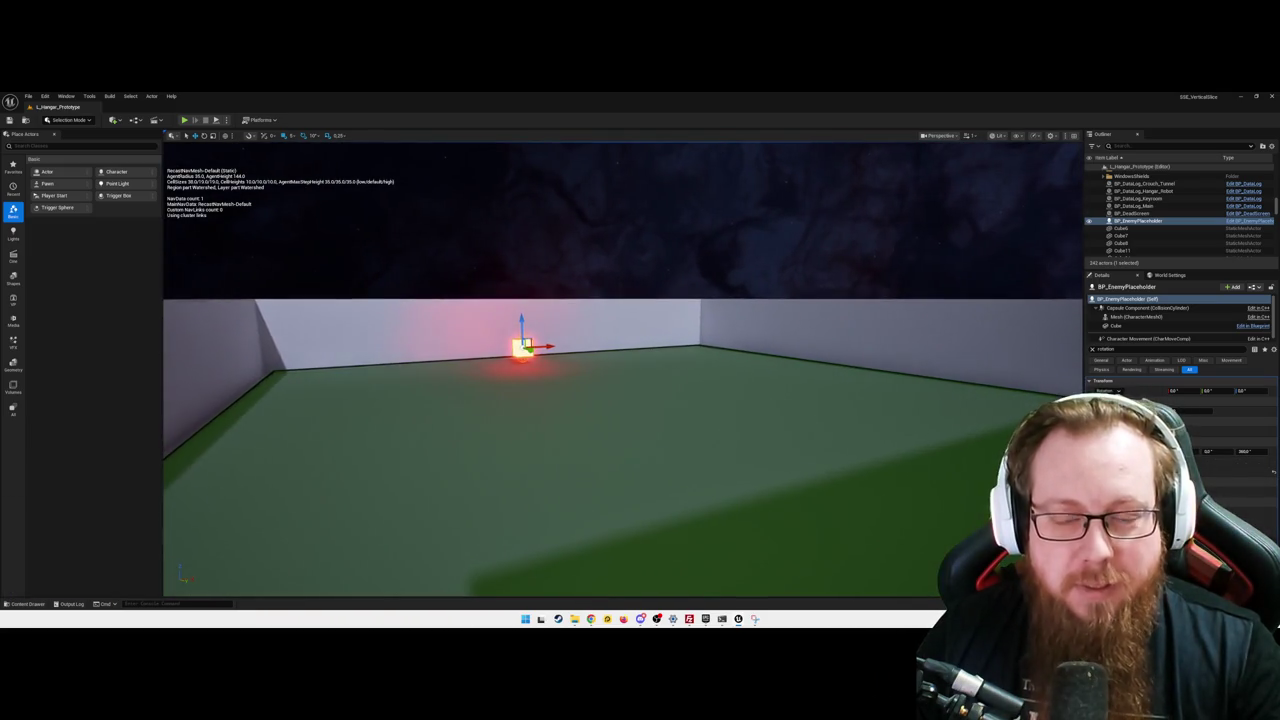
mouse_move(547, 358)
left_mouse_down()
mouse_move(777, 451)
mouse_move(588, 325)
mouse_move(954, 391)
mouse_move(624, 470)
mouse_move(591, 489)
mouse_move(594, 560)
left_mouse_up()
left_click(588, 324)
- Reframe the view on the long white box and PlayerStart, selecting floor object Cube11
scroll(594, 560, "up", 3)
scroll(594, 560, "down", 5)
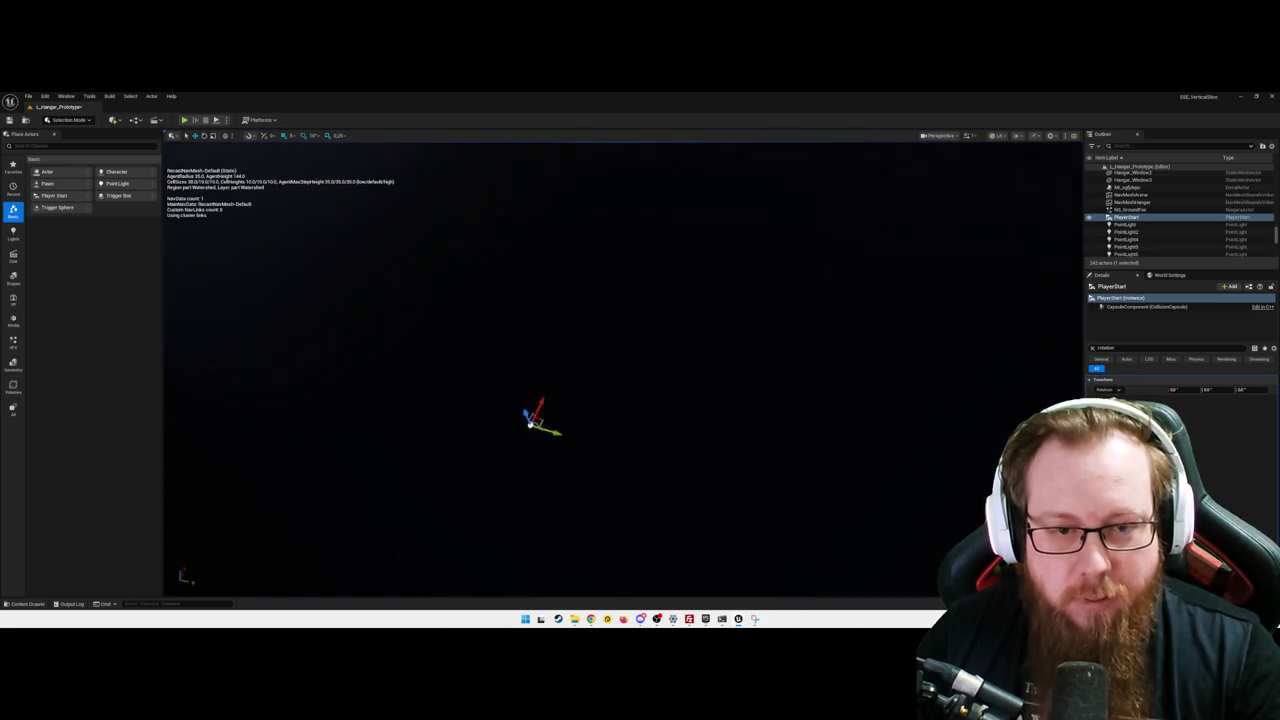
mouse_move(594, 560)
left_mouse_down()
mouse_move(600, 540)
mouse_move(594, 555)
left_mouse_up()
left_click(573, 456)
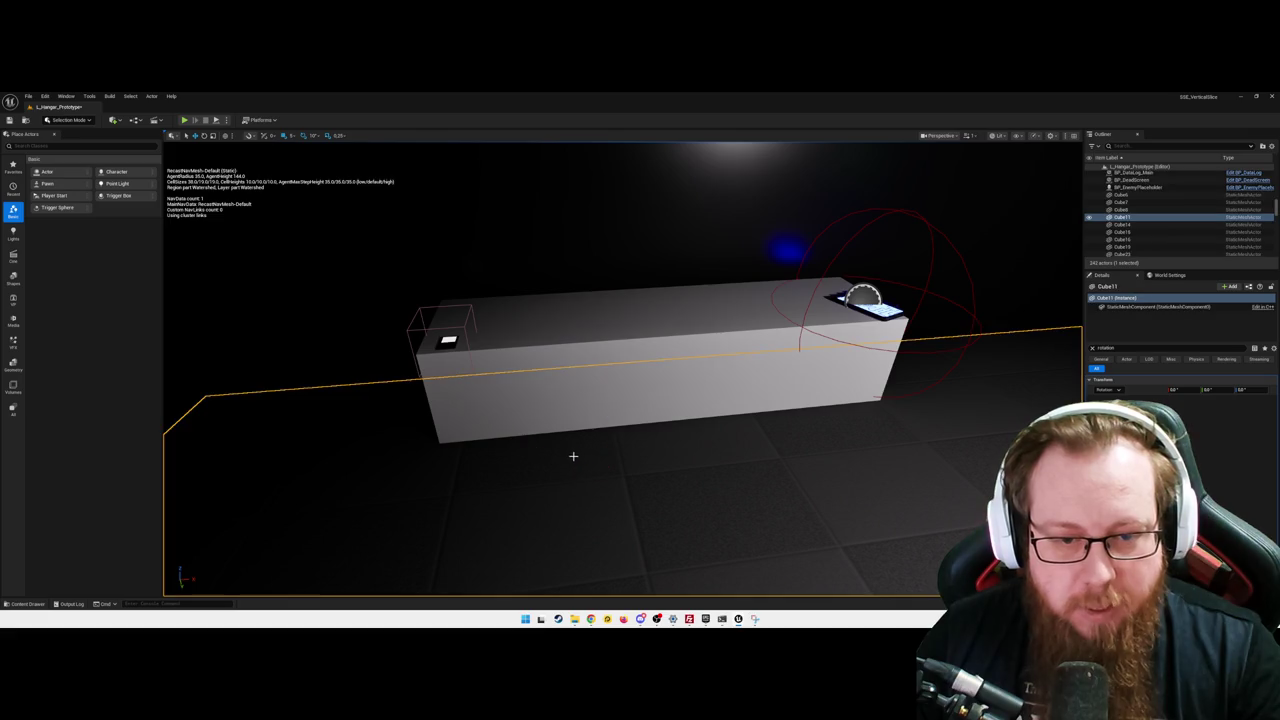
- Find PlayerStart with an Outliner 'play' filter and drag it up onto the white box
left_click(1140, 144)
type("play")
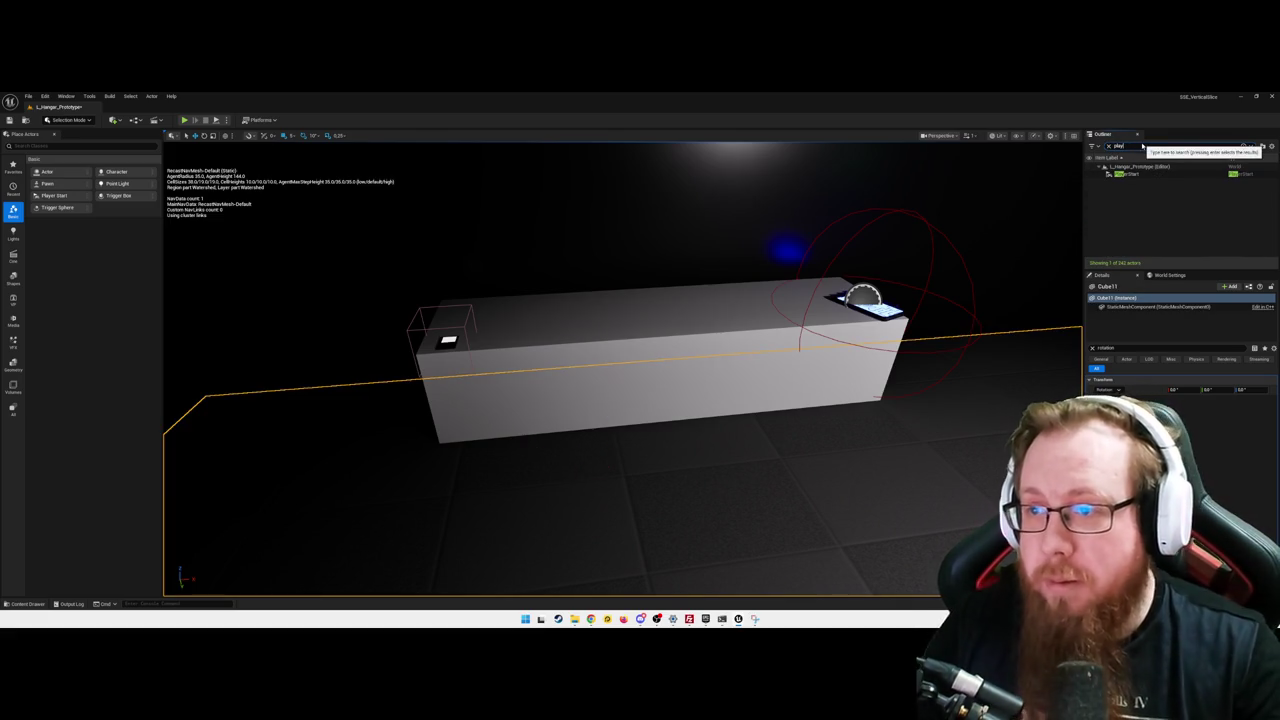
left_click(1125, 174)
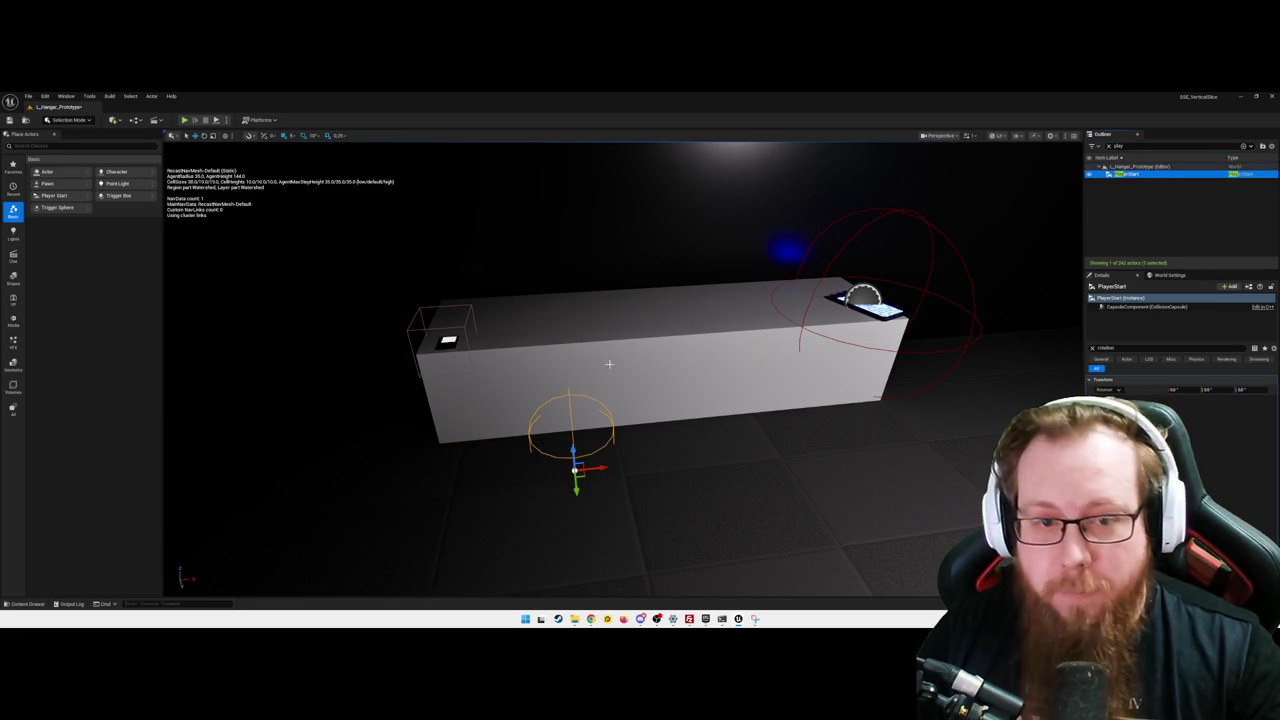
mouse_move(571, 452)
left_mouse_down()
mouse_move(582, 326)
mouse_move(970, 340)
mouse_move(1060, 310)
left_mouse_up()
- Nudge PlayerStart into the dark room by the doorway, save the level, and start a play-test
key("f")
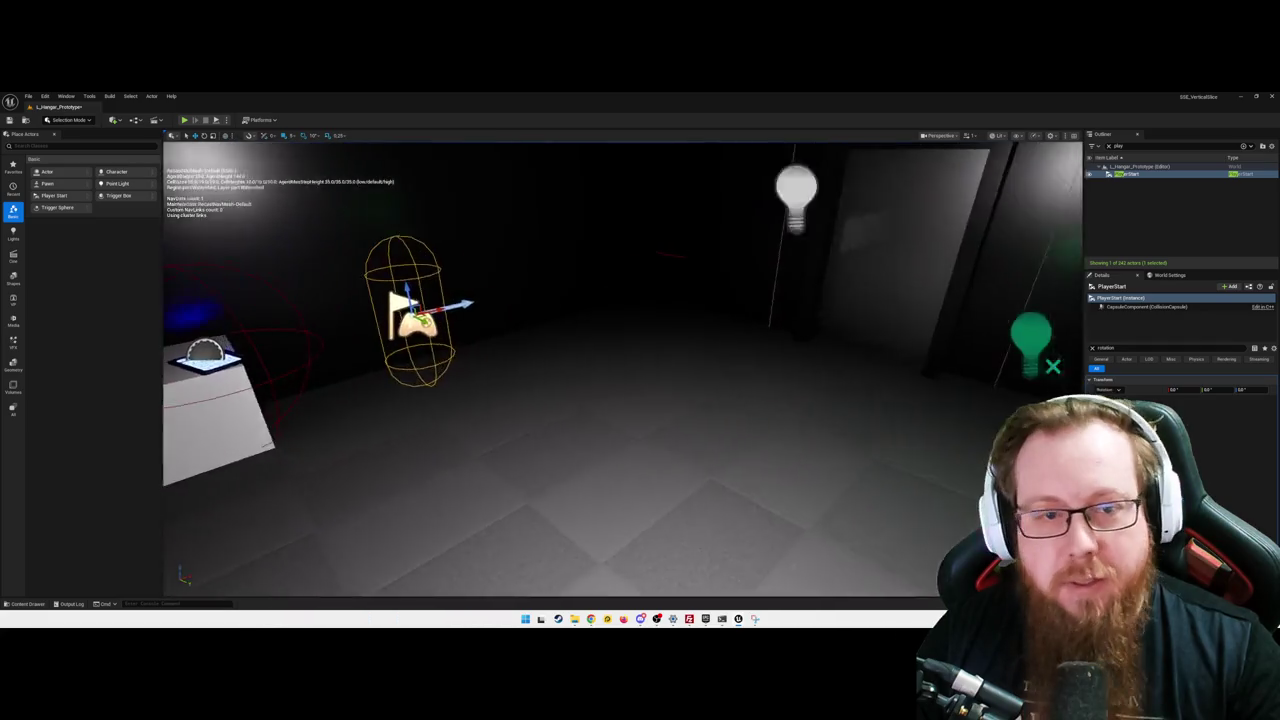
key("s")
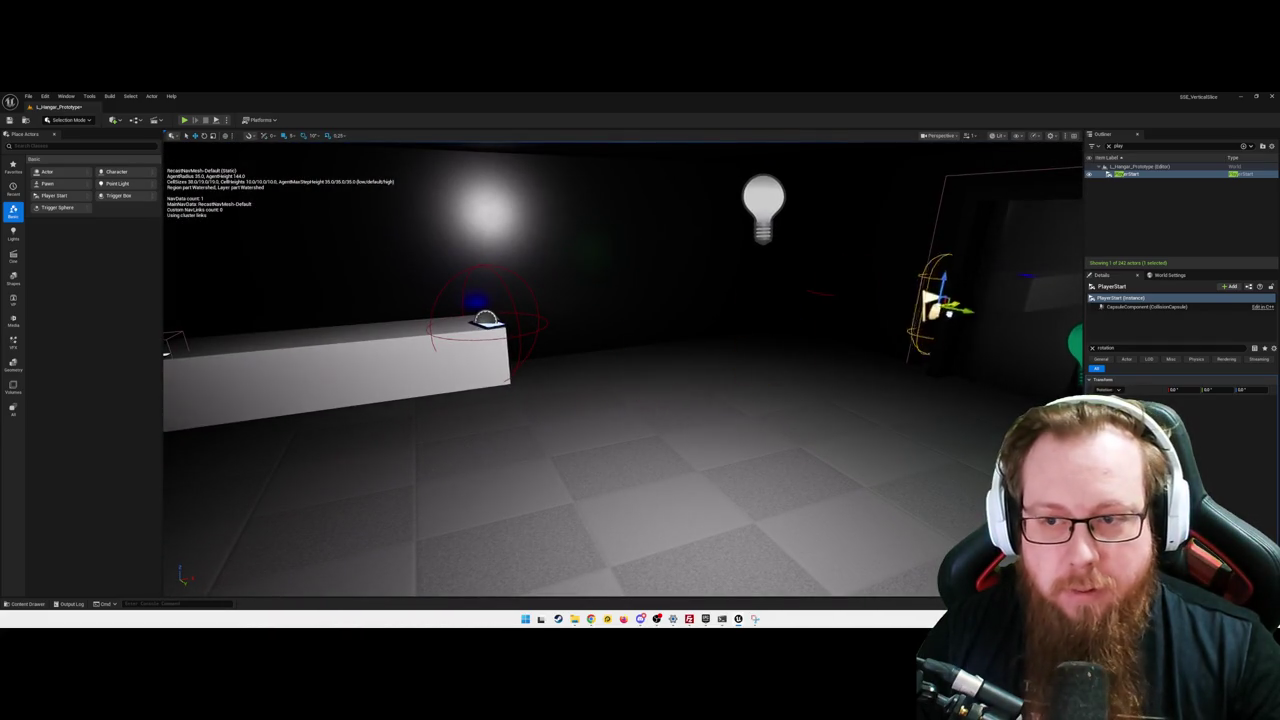
key("f")
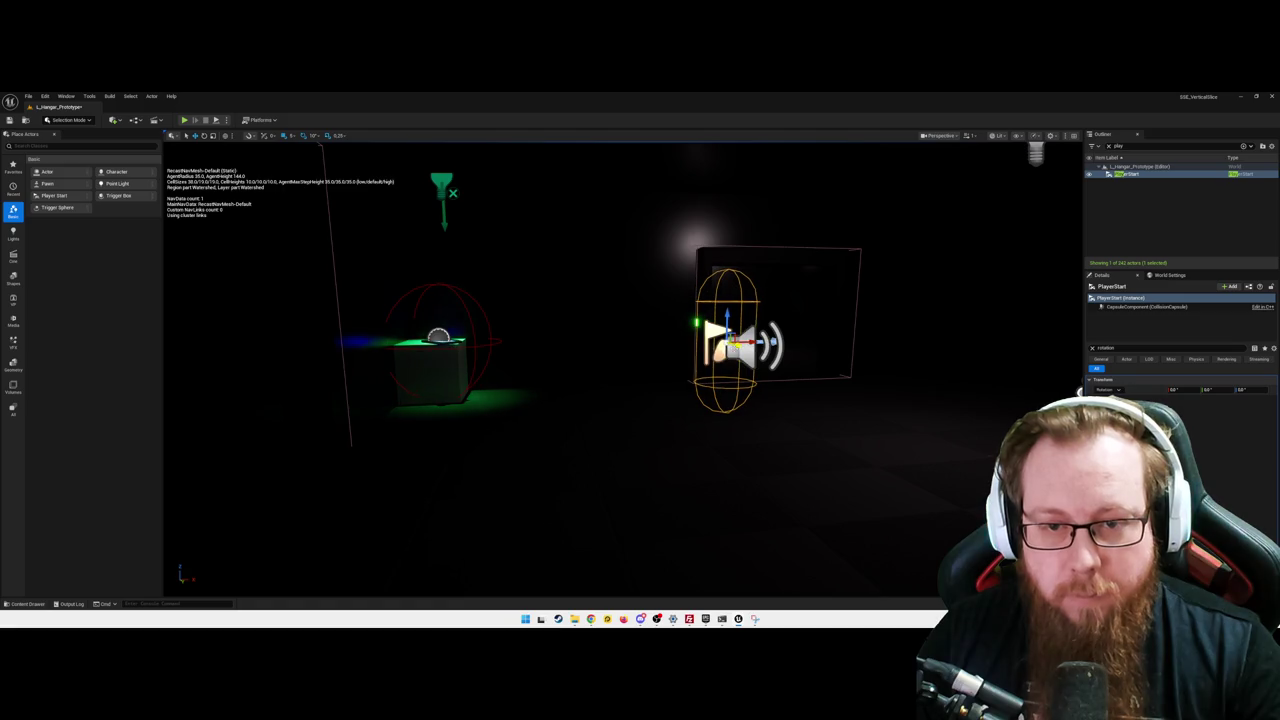
left_click_drag(722, 388, 797, 388)
key("ctrl+s")
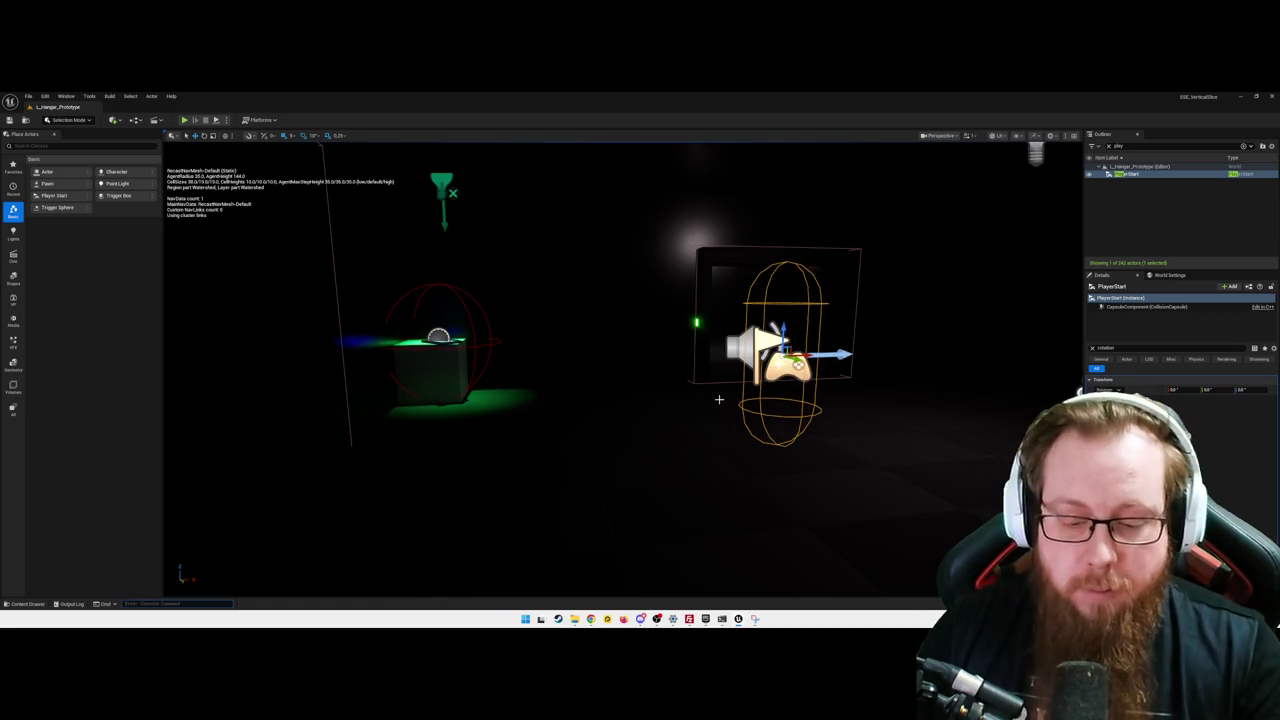
key("alt+p")
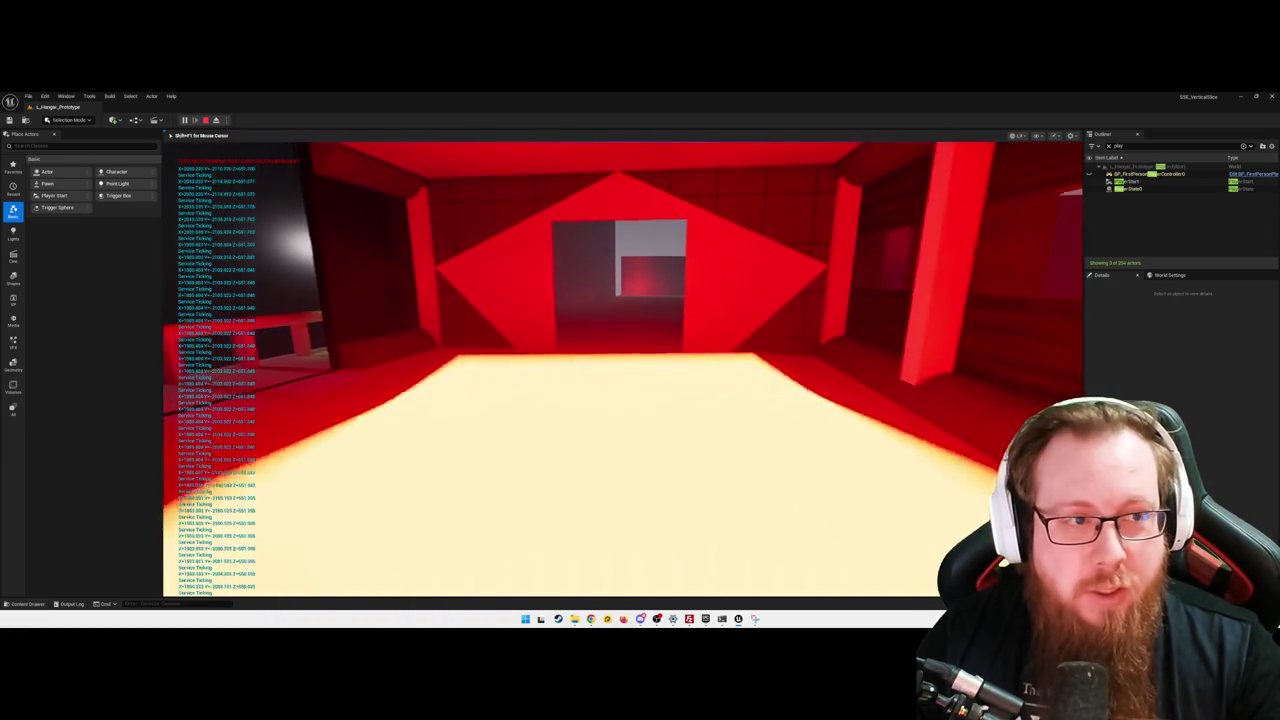
- Pause the game and quit Play-In-Editor back to the hangar level
key("Escape")
left_click(608, 406)
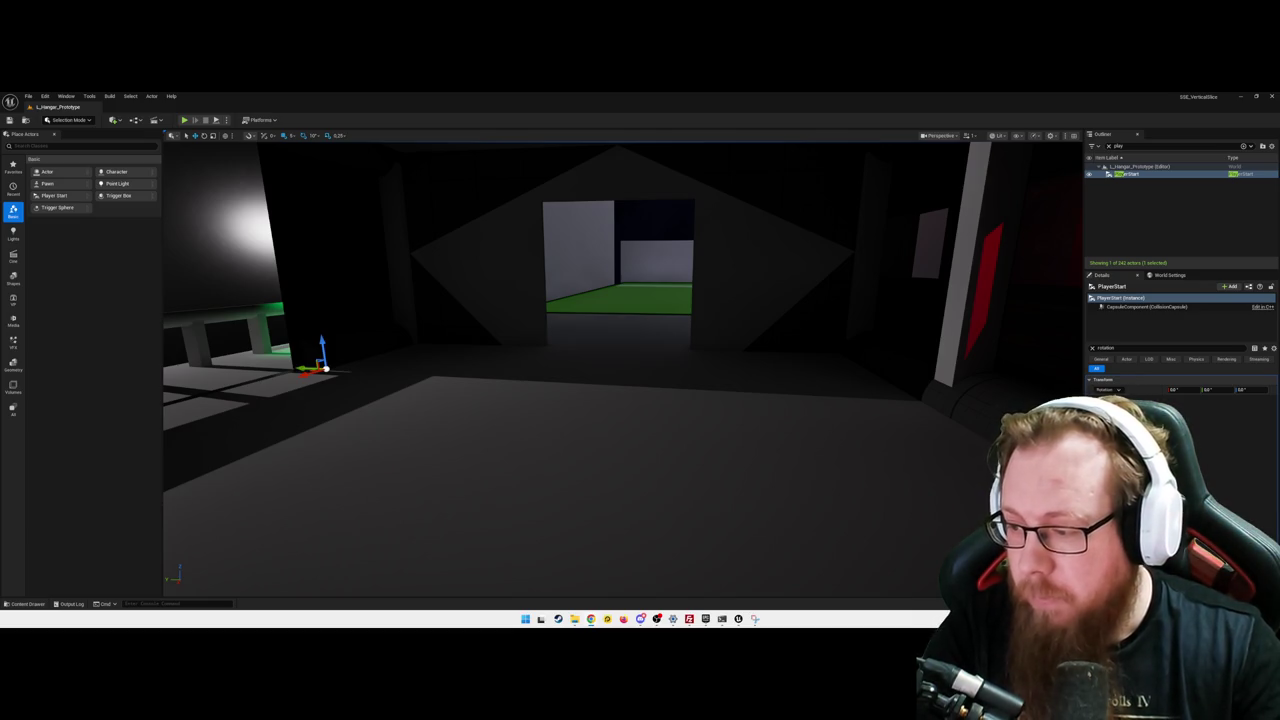
key("p")
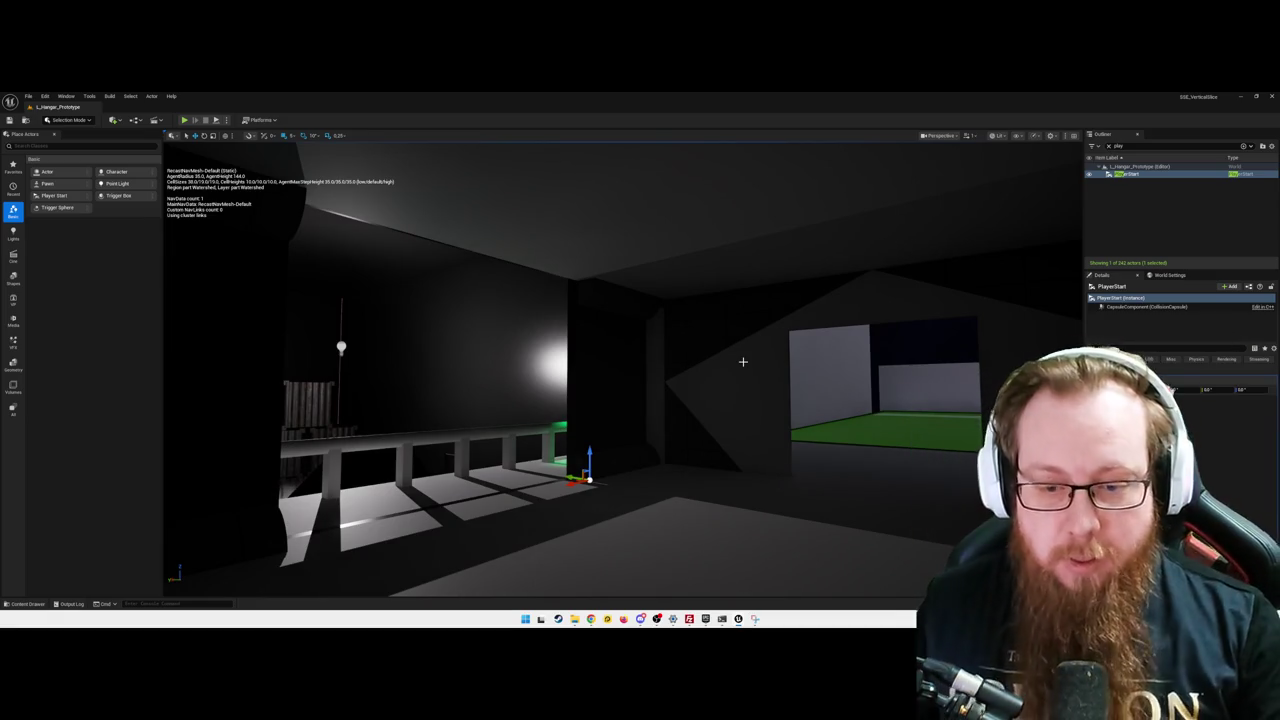
left_click_drag(793, 318, 793, 318)
key("f")
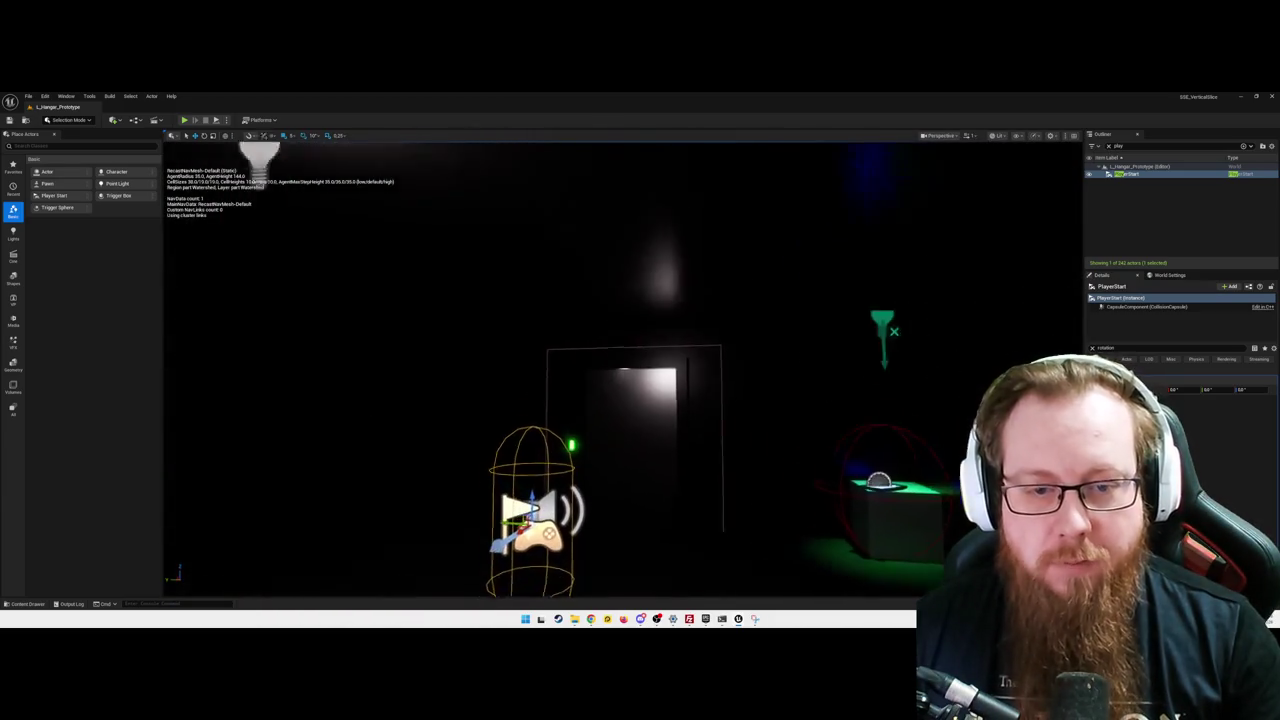
left_click_drag(620, 380, 540, 386)
key("f")
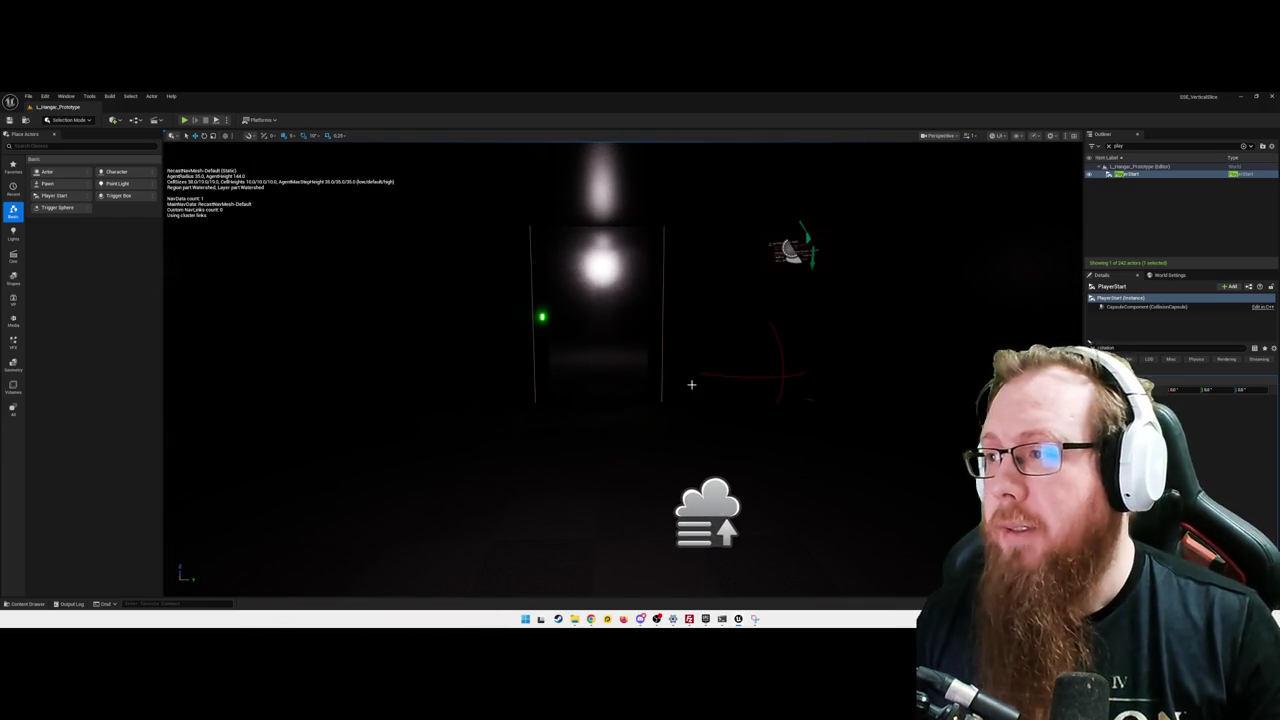
left_click_drag(746, 374, 726, 374)
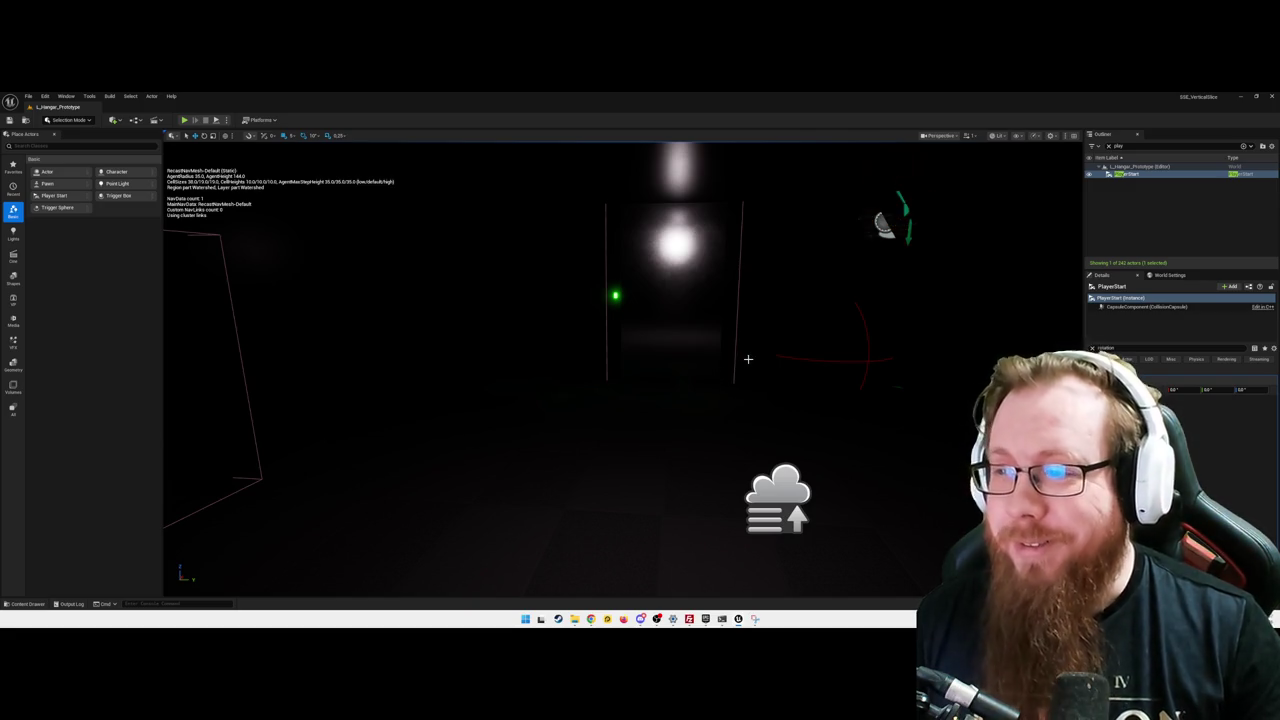
mouse_move(733, 366)
left_mouse_down()
mouse_move(700, 385)
mouse_move(590, 385)
mouse_move(700, 385)
mouse_move(734, 364)
left_mouse_up()
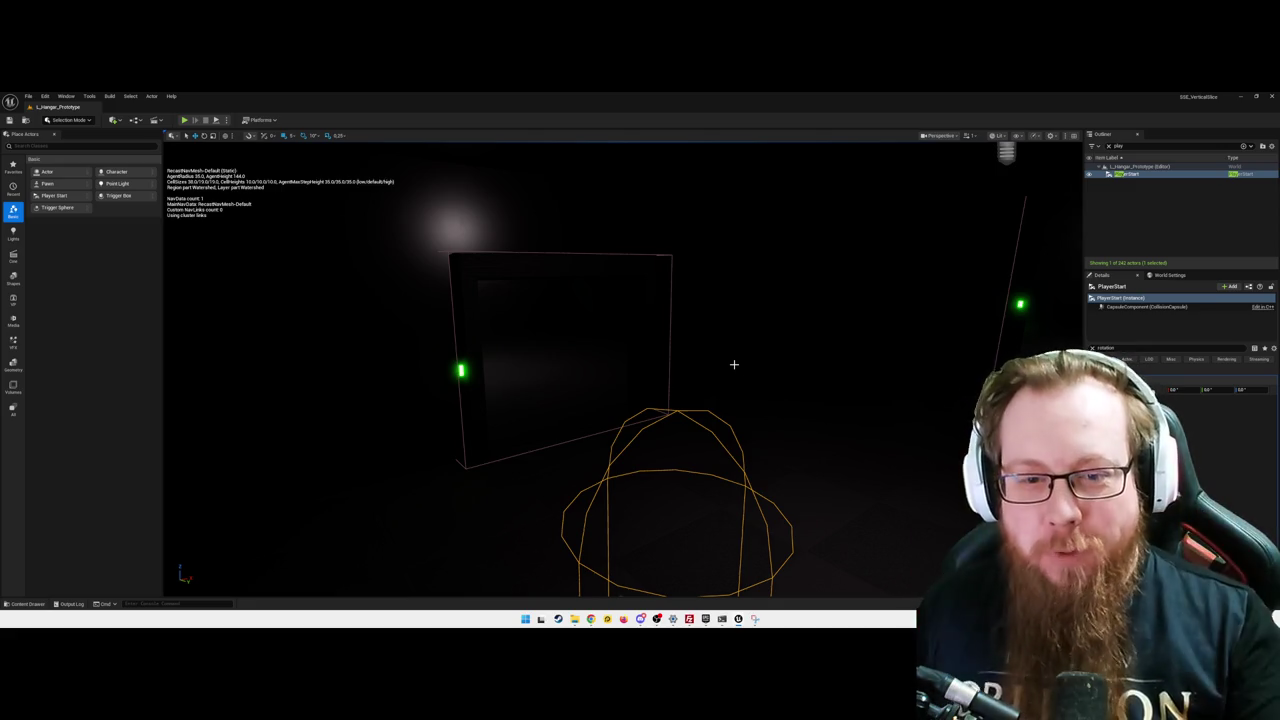
key("f")
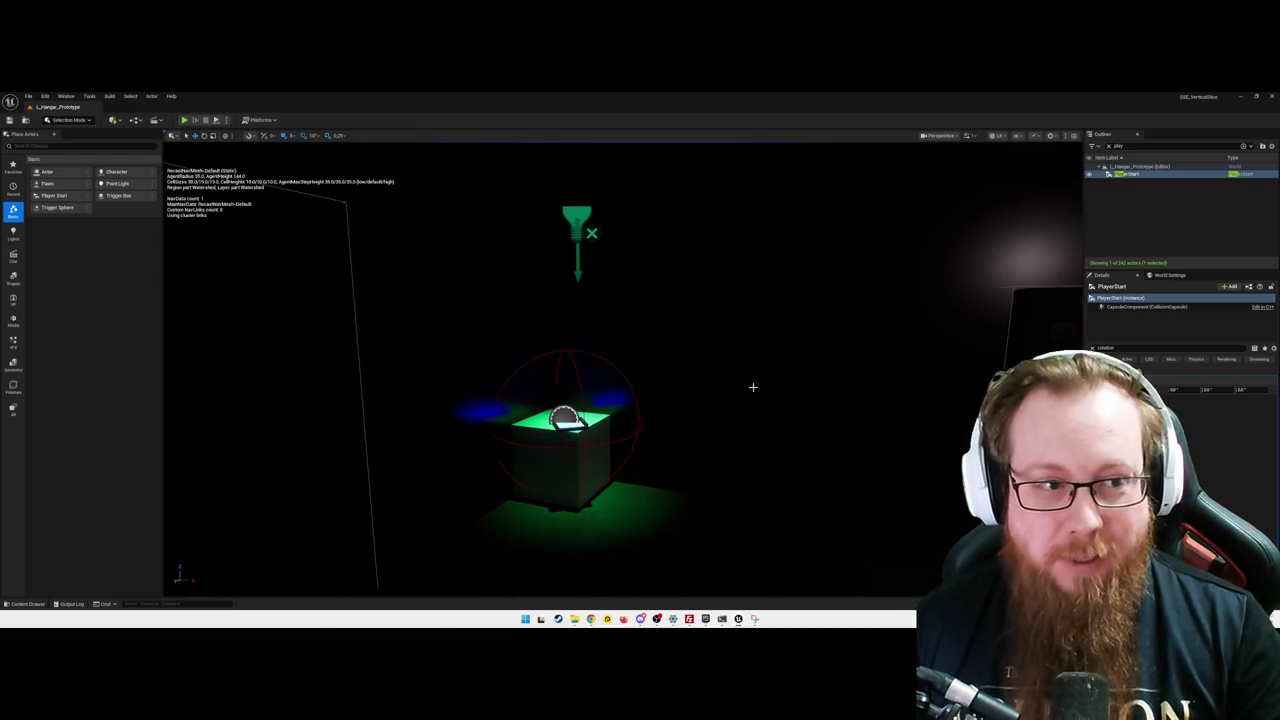